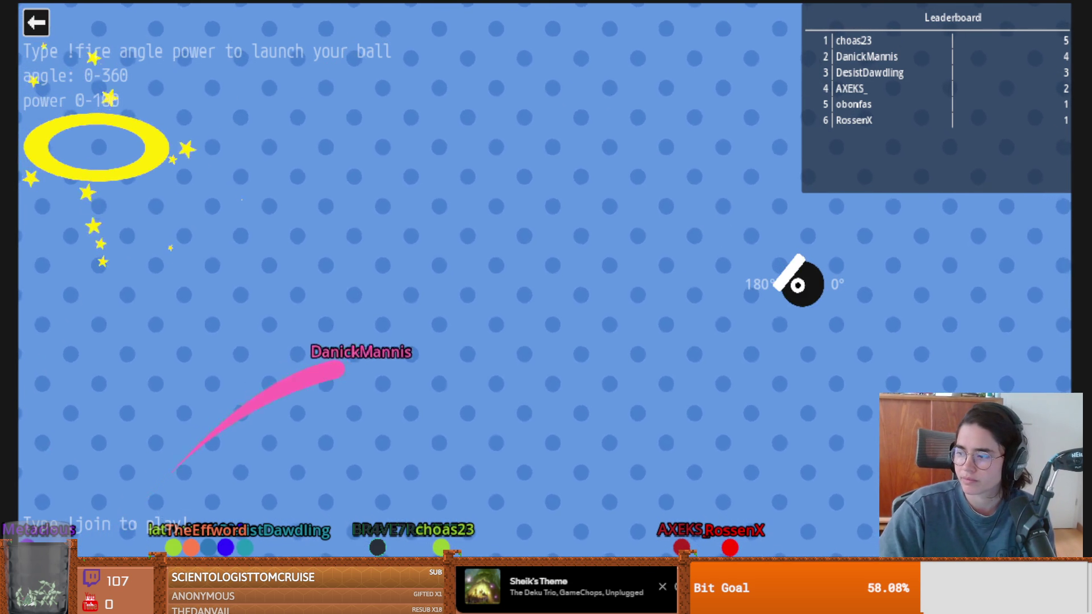
Swap the overlay's cannon game for the Lemmings game from the game-selection menu
left_click(39, 24)
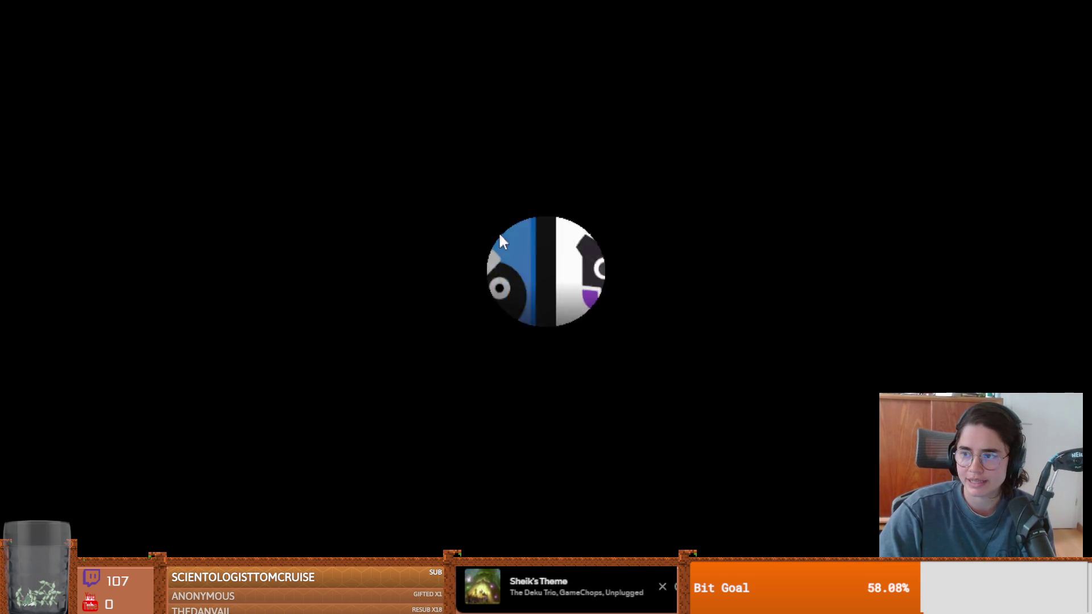
left_click(333, 229)
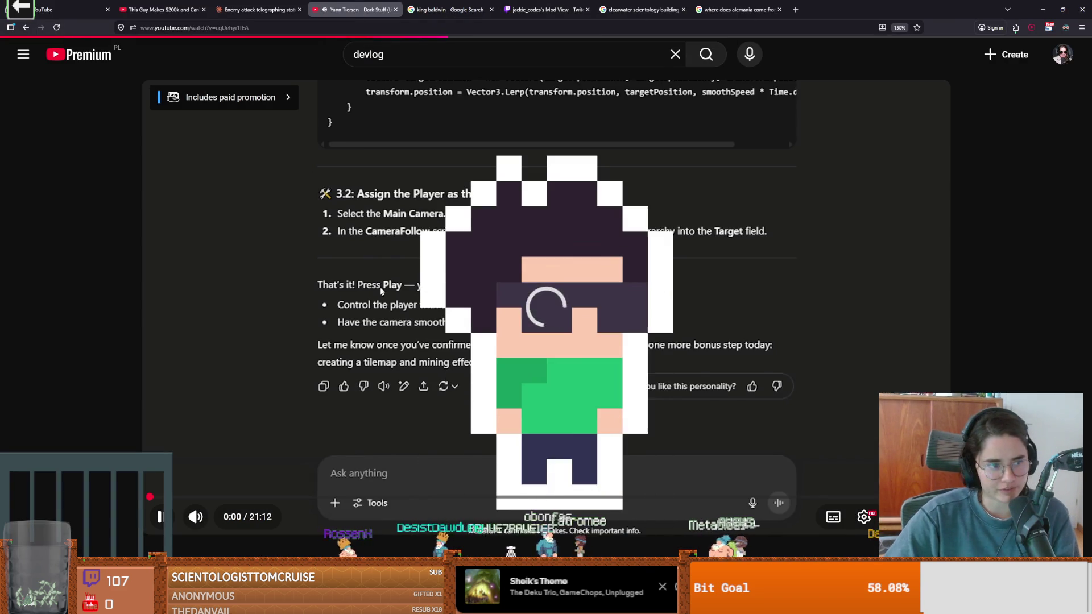
Start the 'Can AI Make a Better Game Than Me?' video, then switch it to full screen
left_click(292, 383)
scroll(295, 415, "down", 2)
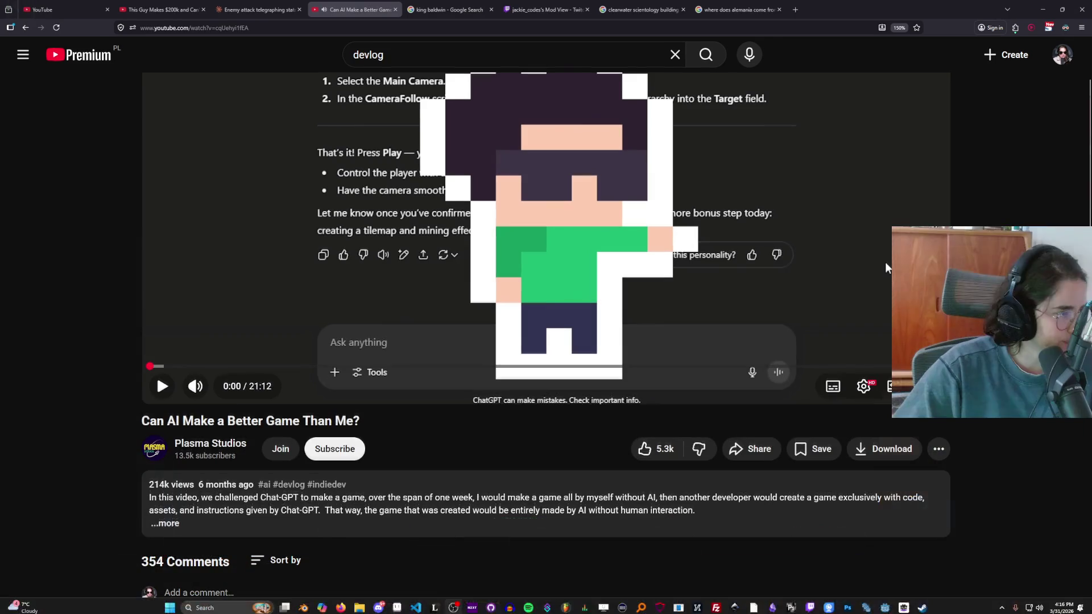
left_click(885, 262)
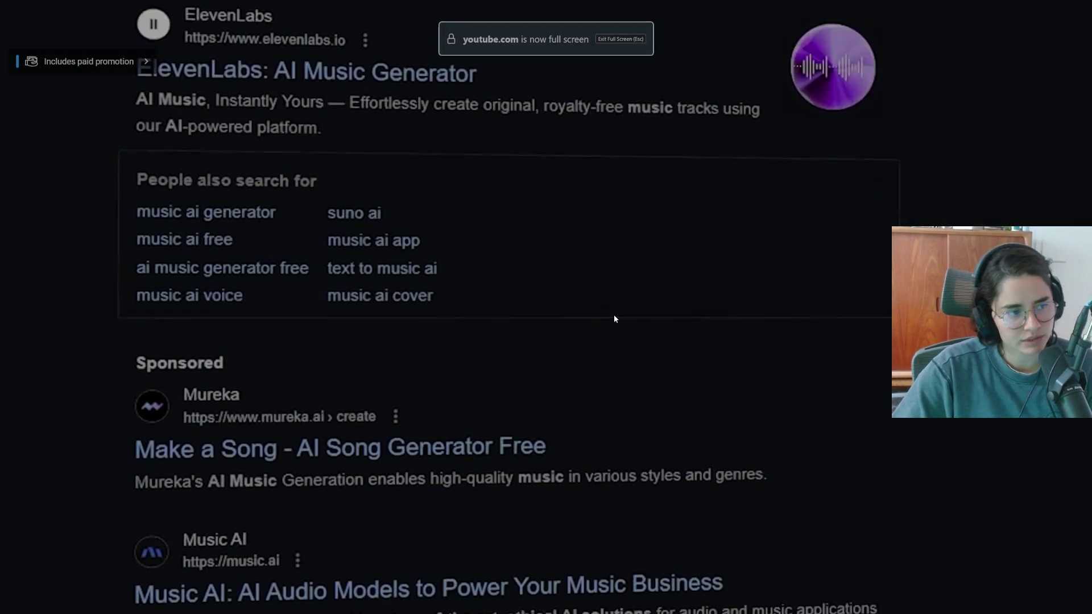
left_click(616, 311)
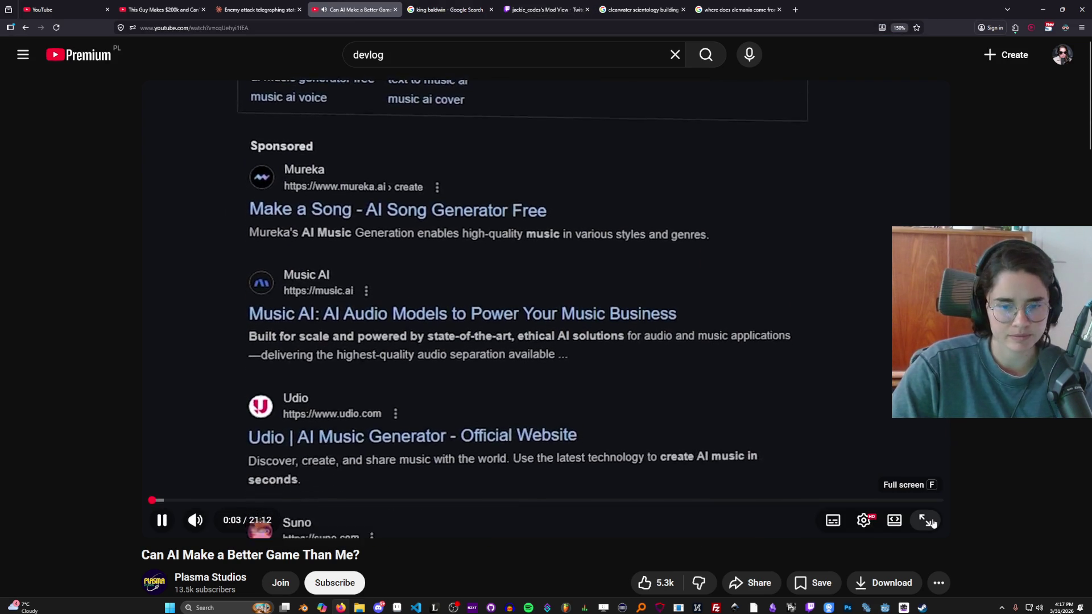
left_click(925, 521)
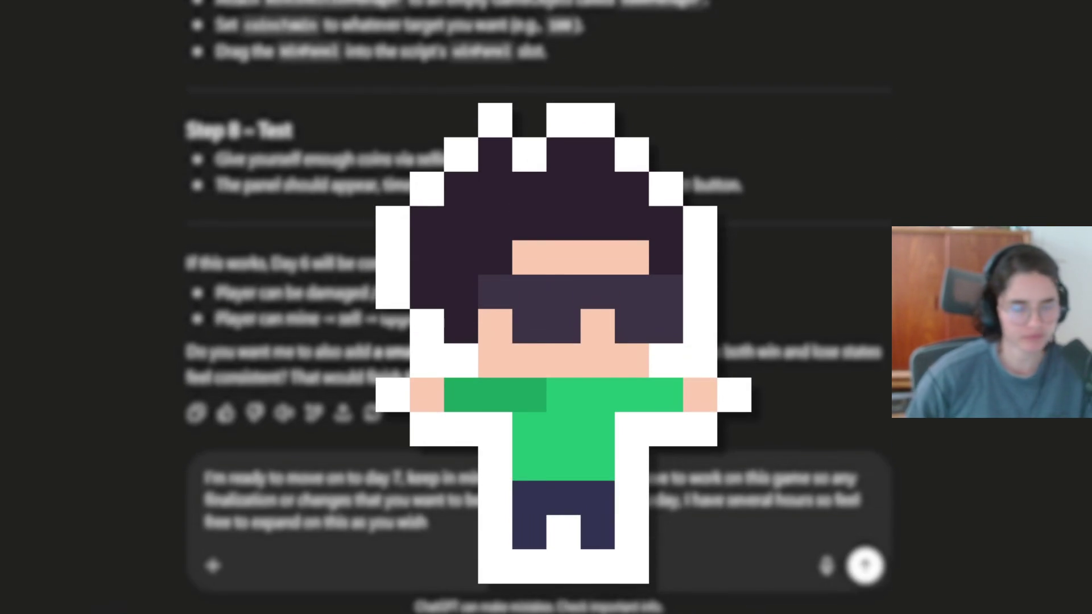
Pause and resume the full-screen video several times, including a pause at 0:43, while commenting
left_click(128, 425)
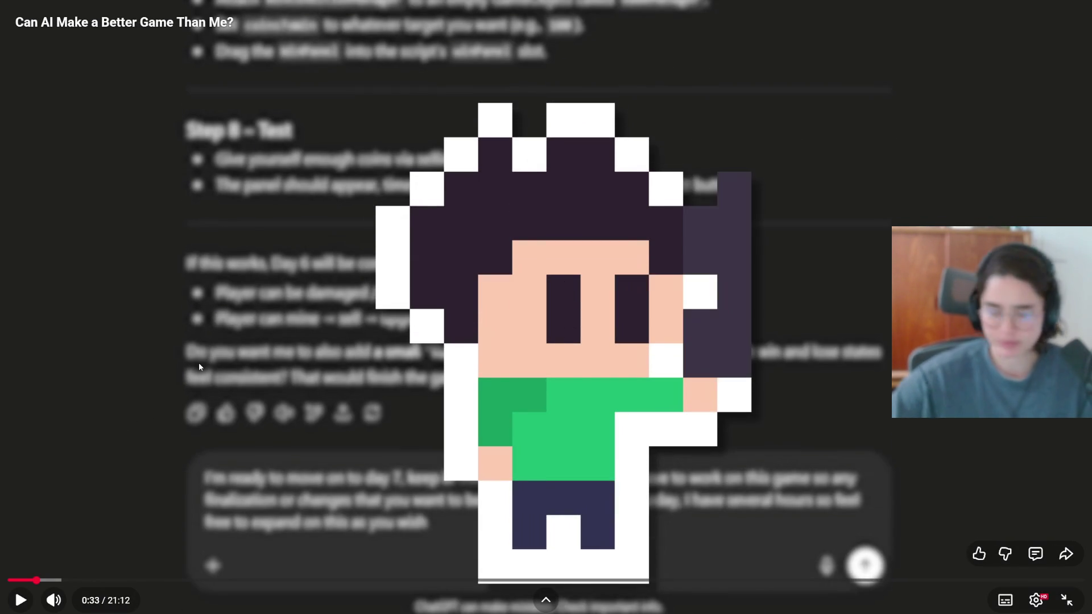
key("space")
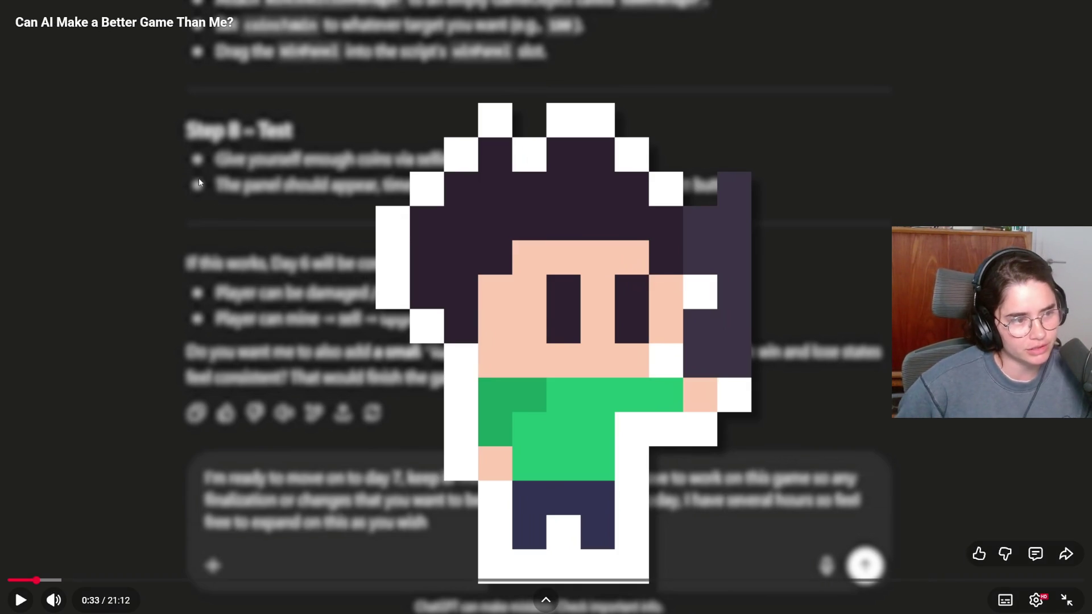
left_click(472, 389)
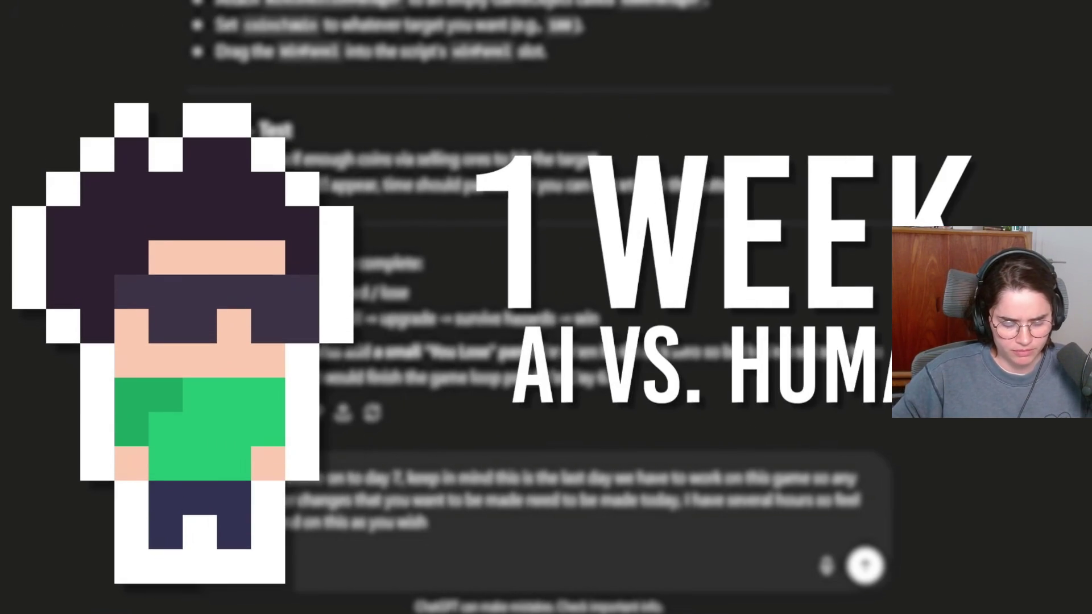
left_click(594, 271)
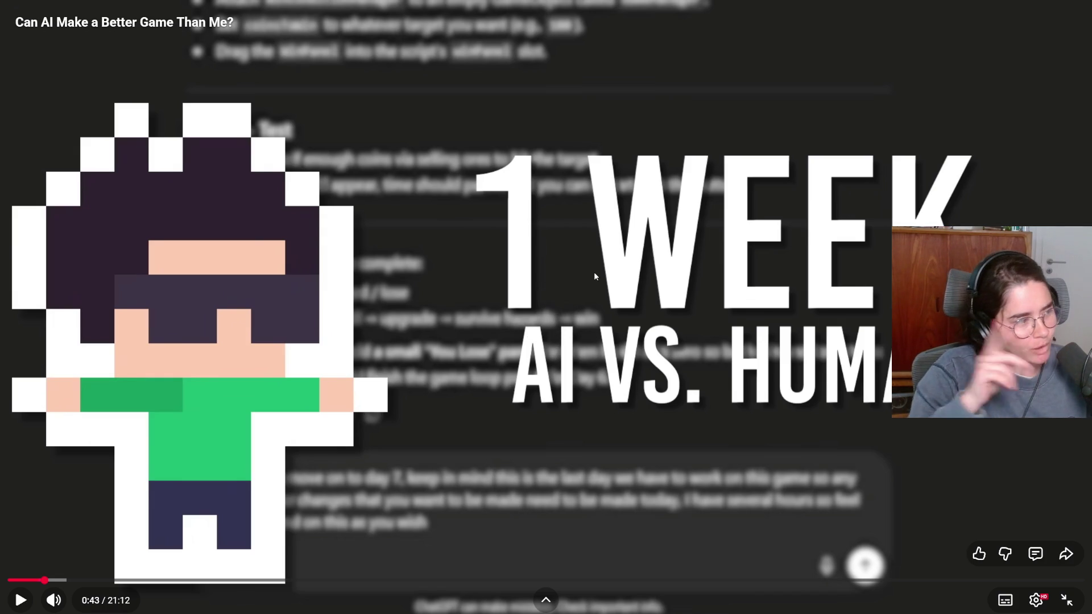
left_click(595, 274)
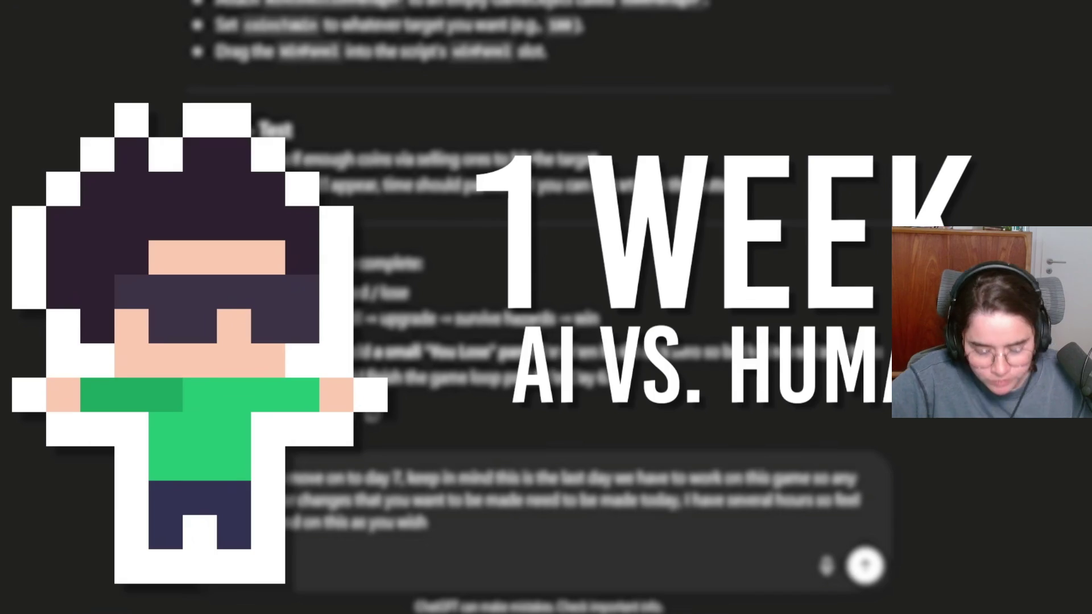
left_click(650, 206)
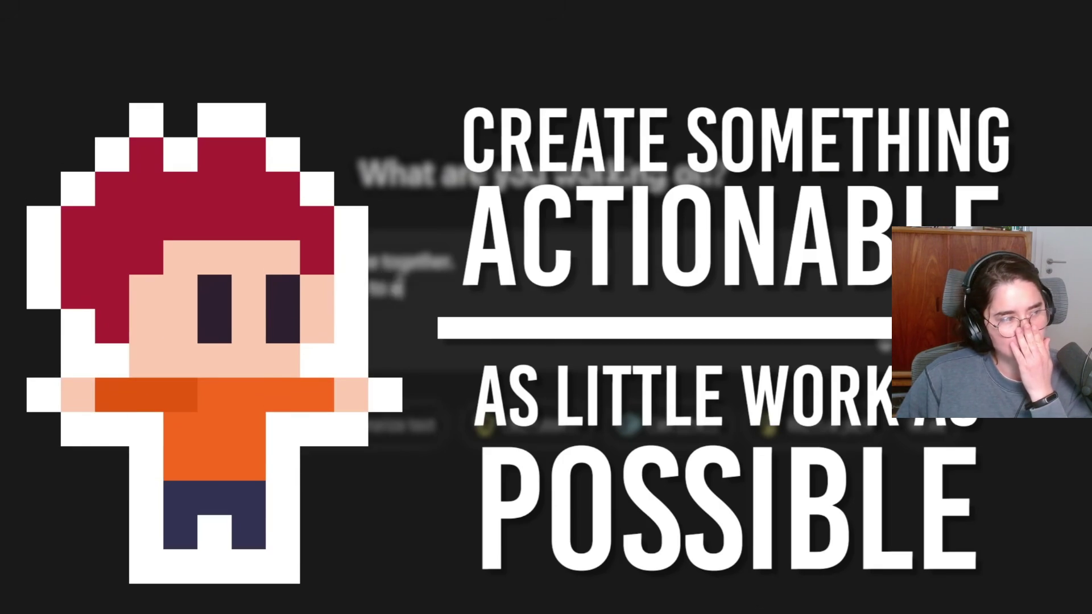
Pause on the game-making prompt and again at 1:18, resuming playback each time
mouse_move(595, 275)
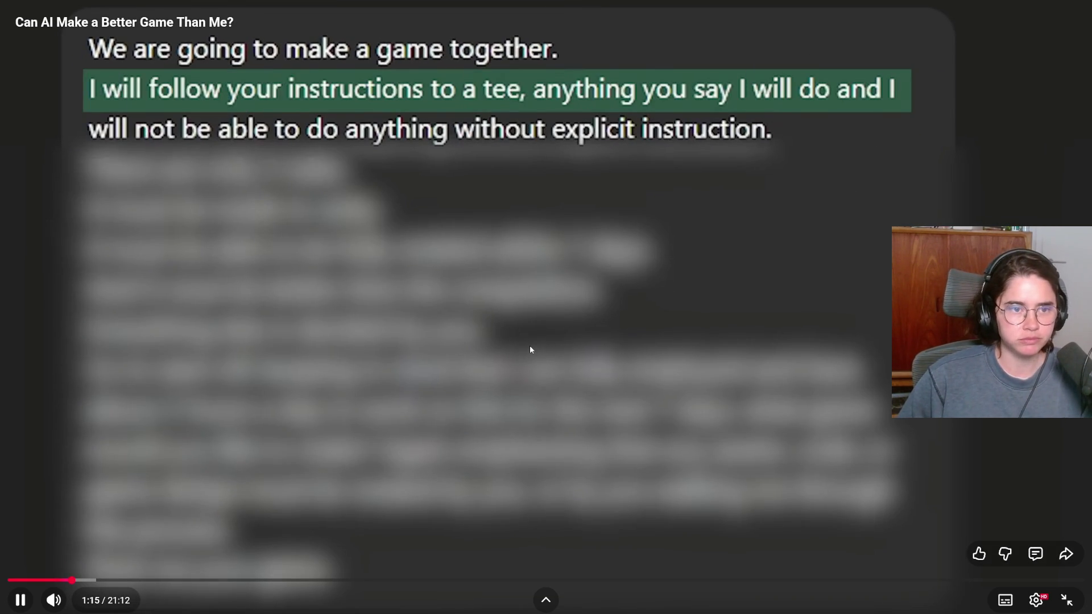
left_click(506, 386)
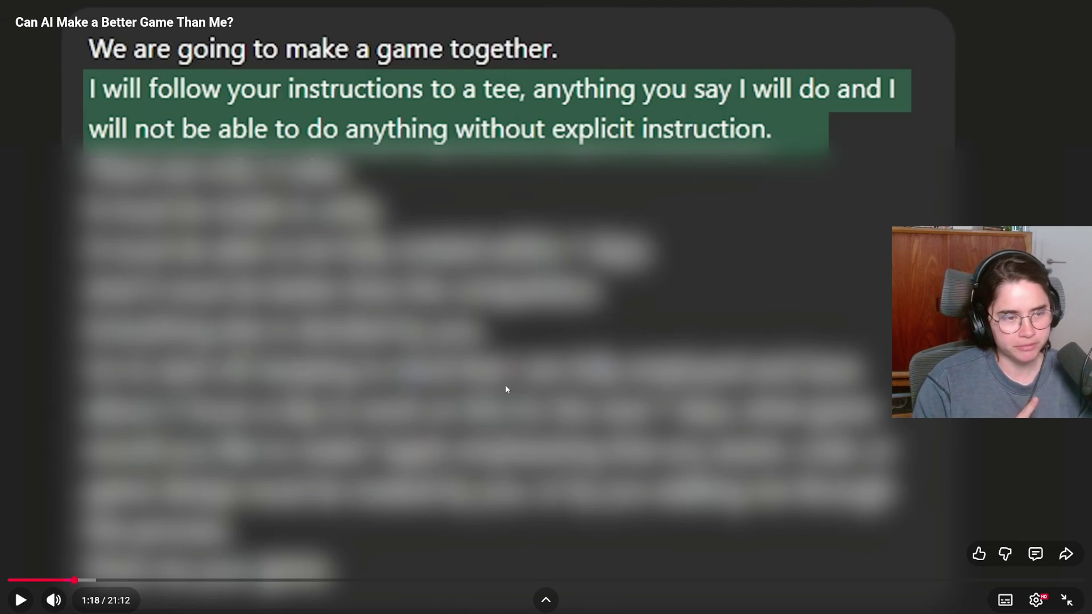
key("space")
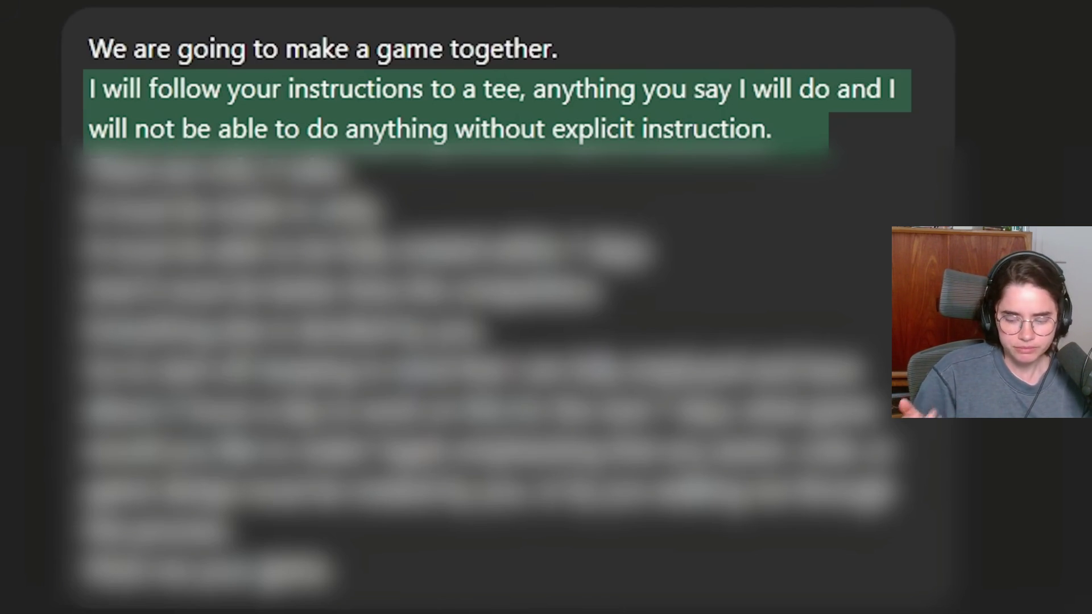
left_click(498, 416)
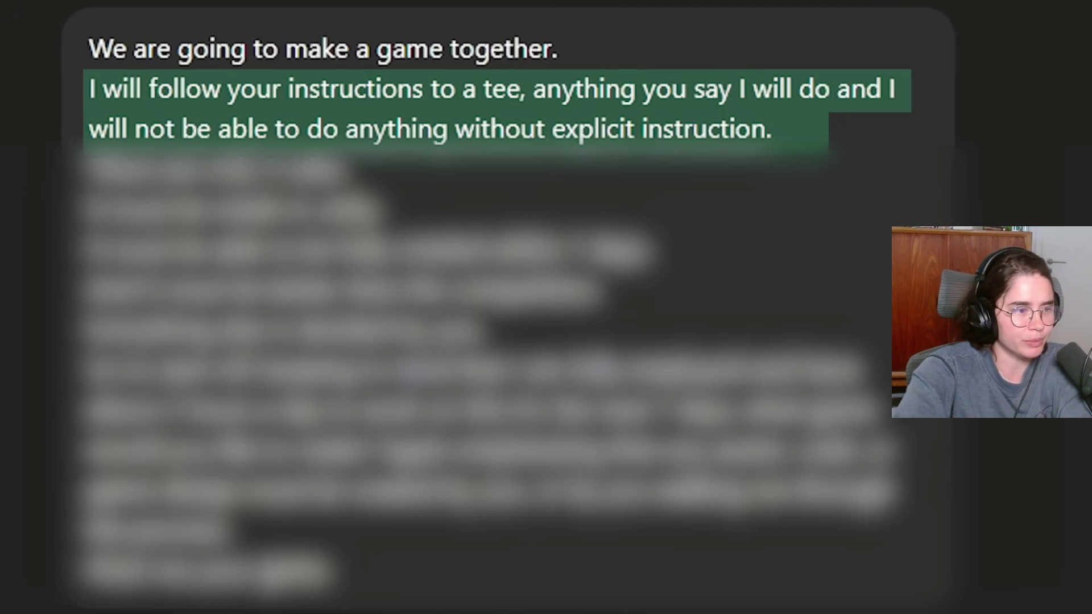
left_click(500, 408)
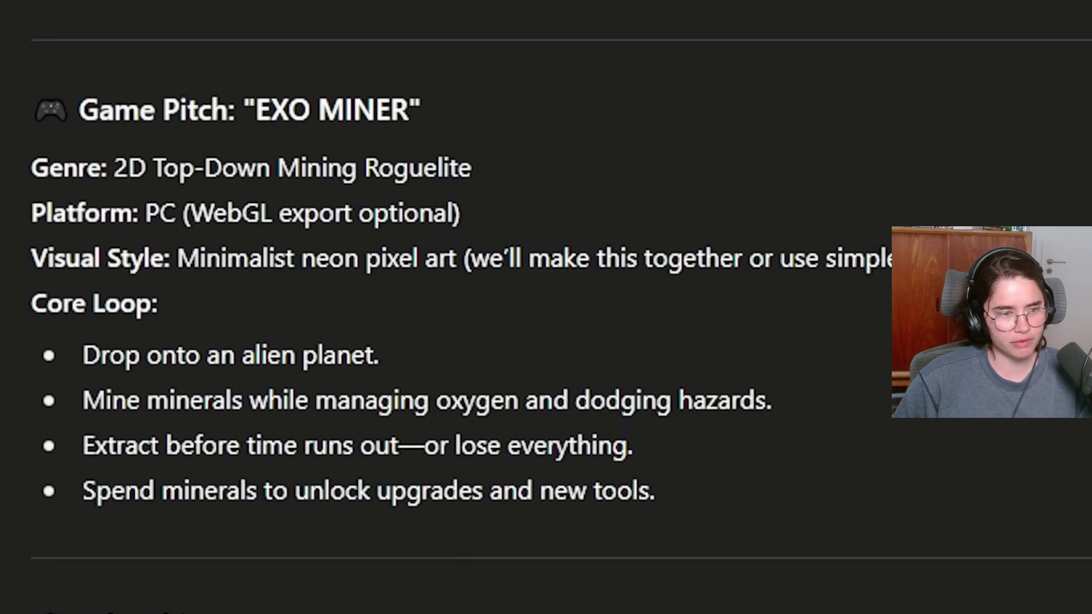
Pause on the EXO MINER pitch, resume, and jump back five seconds to rewatch
left_click(499, 411)
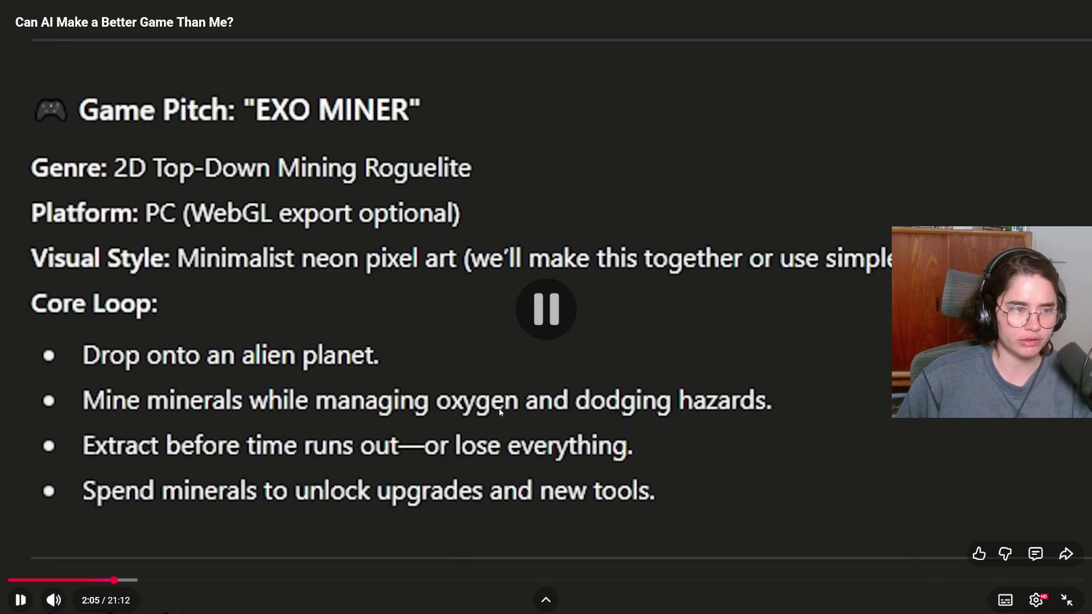
left_click(499, 412)
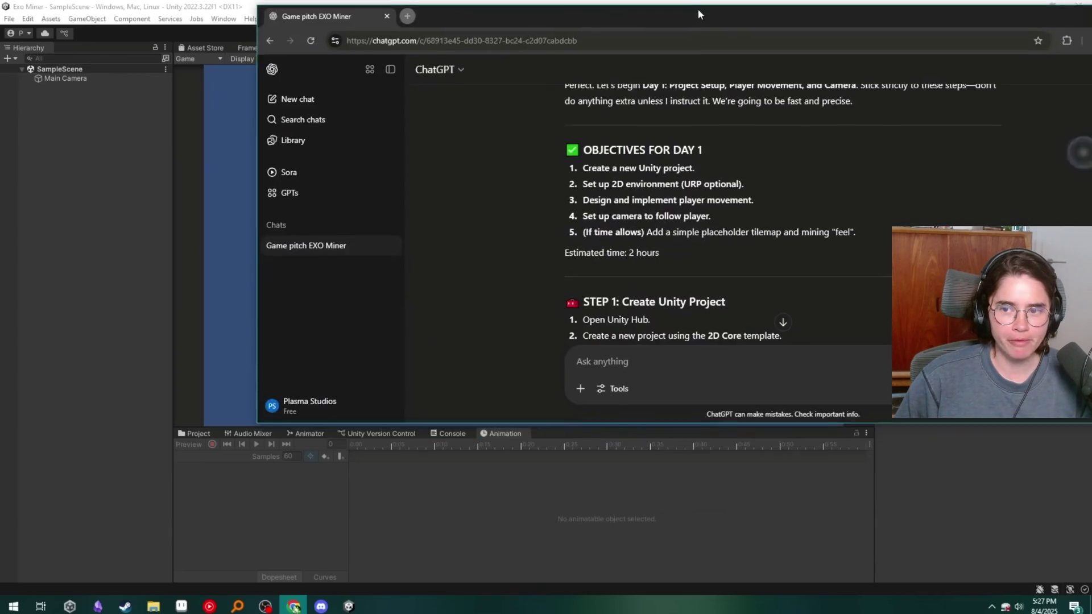
double_click(698, 9)
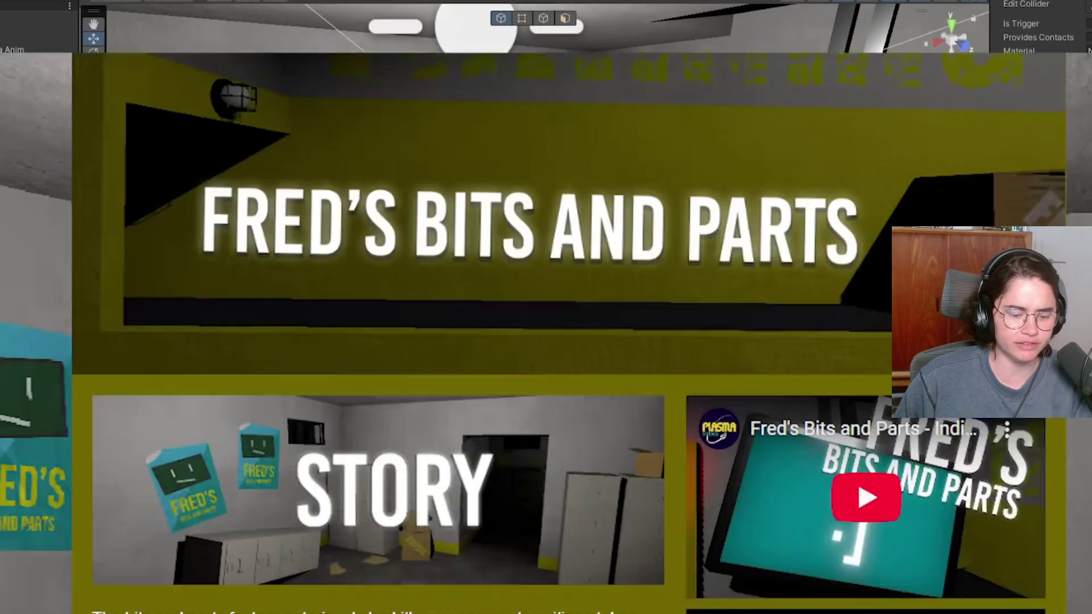
key("Left")
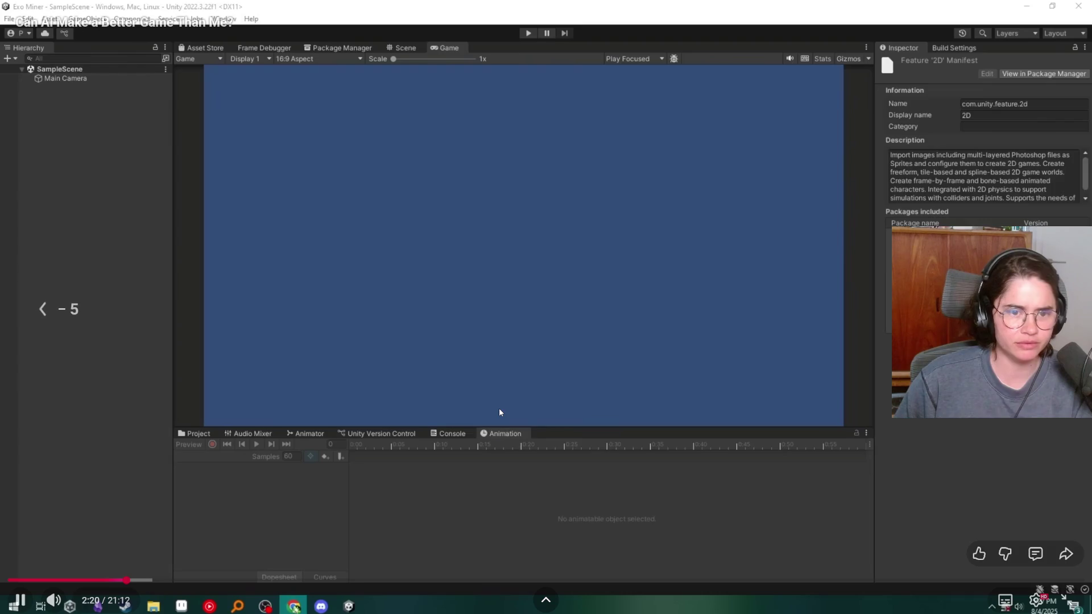
key("space")
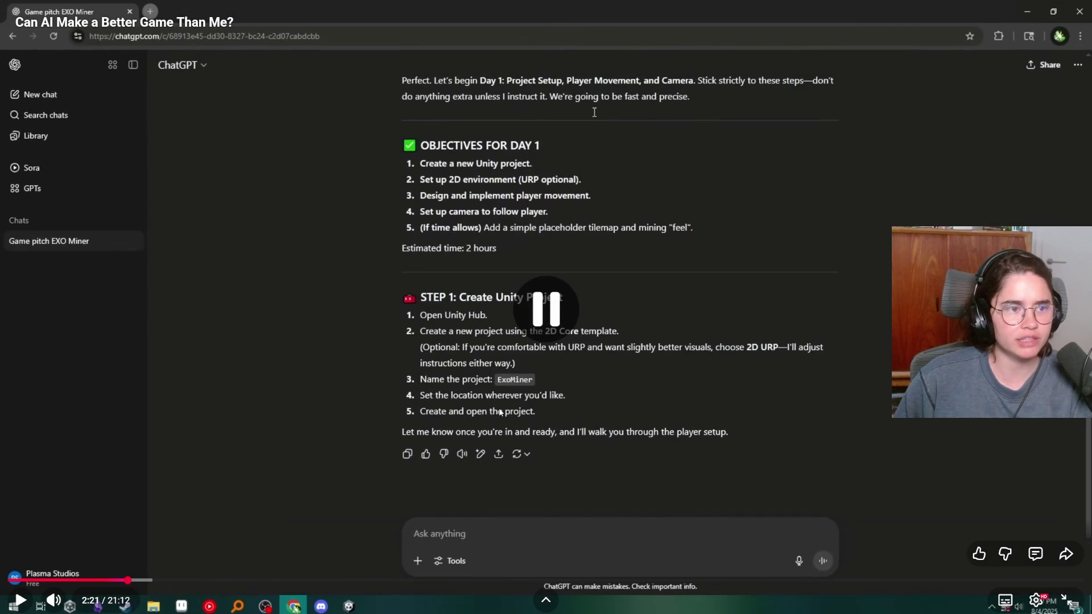
key("space")
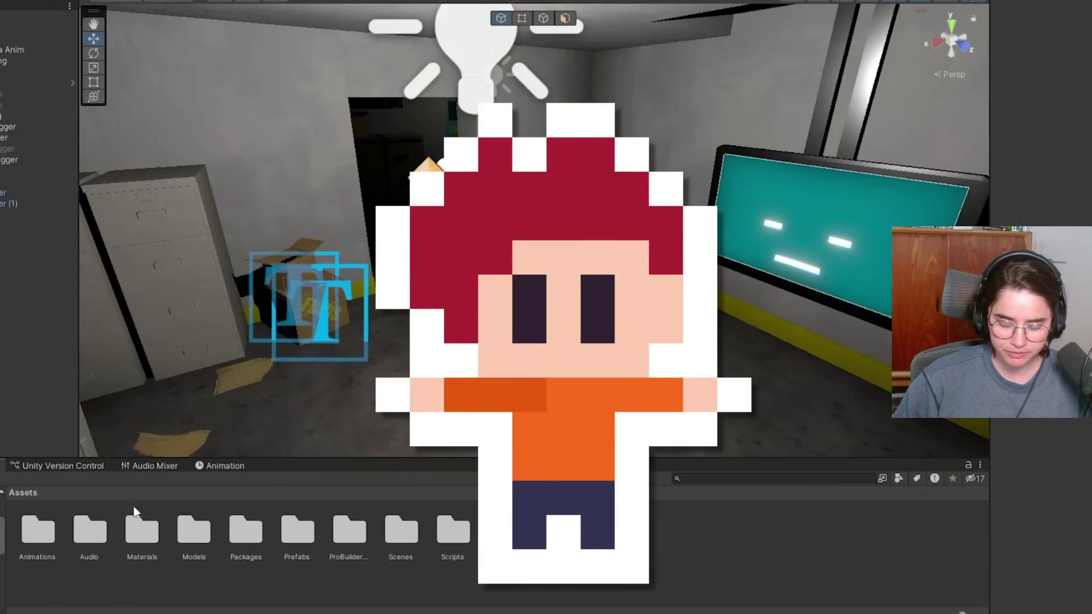
Ask the AI why the Unity Tiles folder offers no option to create a tile, then resume the video
double_click(407, 532)
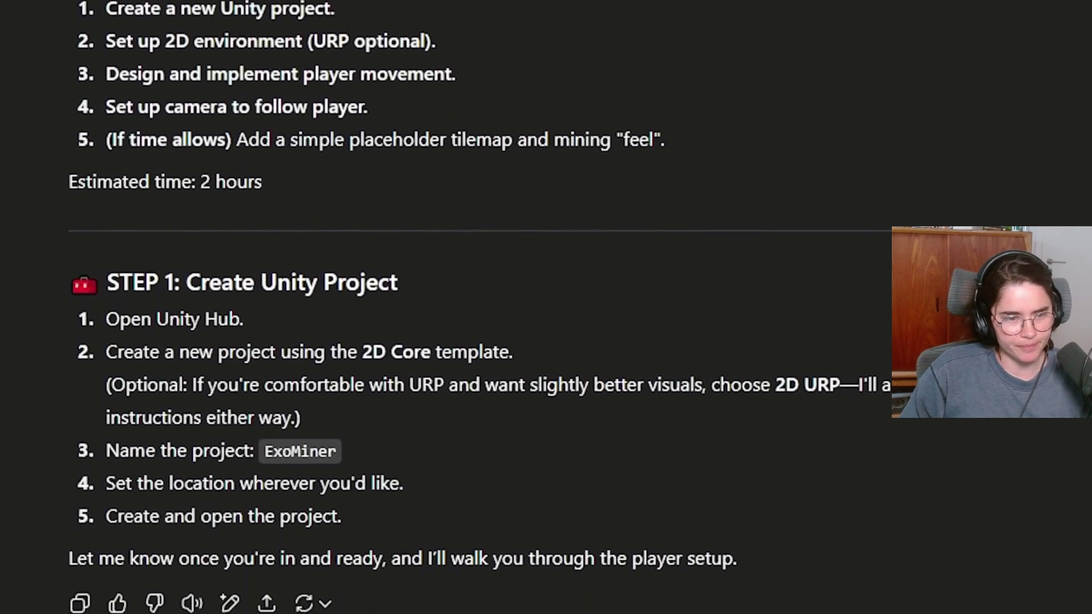
type("I've created the project and unity is now open, I am")
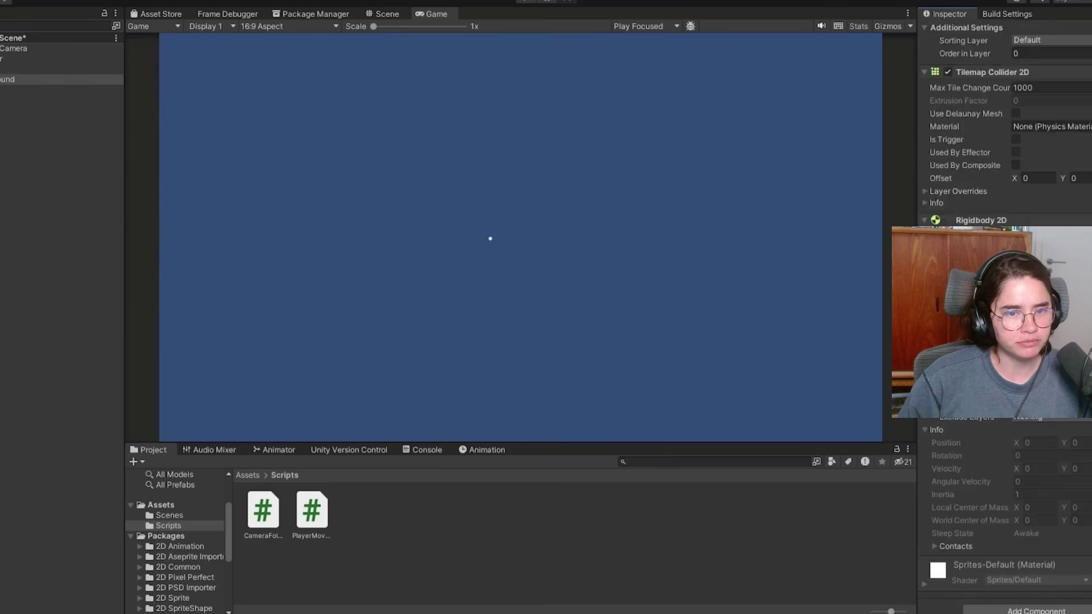
left_click(165, 543)
right_click(398, 512)
mouse_move(788, 98)
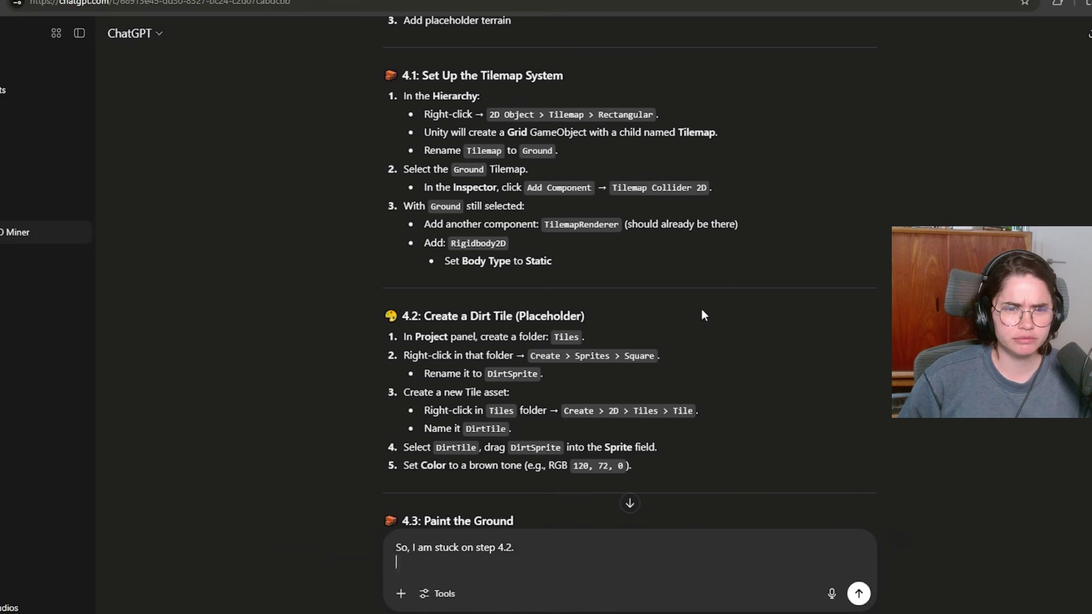
type("> Tiles does not present me with the option to create a tile.  It gives the option for a rule tile, should we use this instead?")
key("Return")
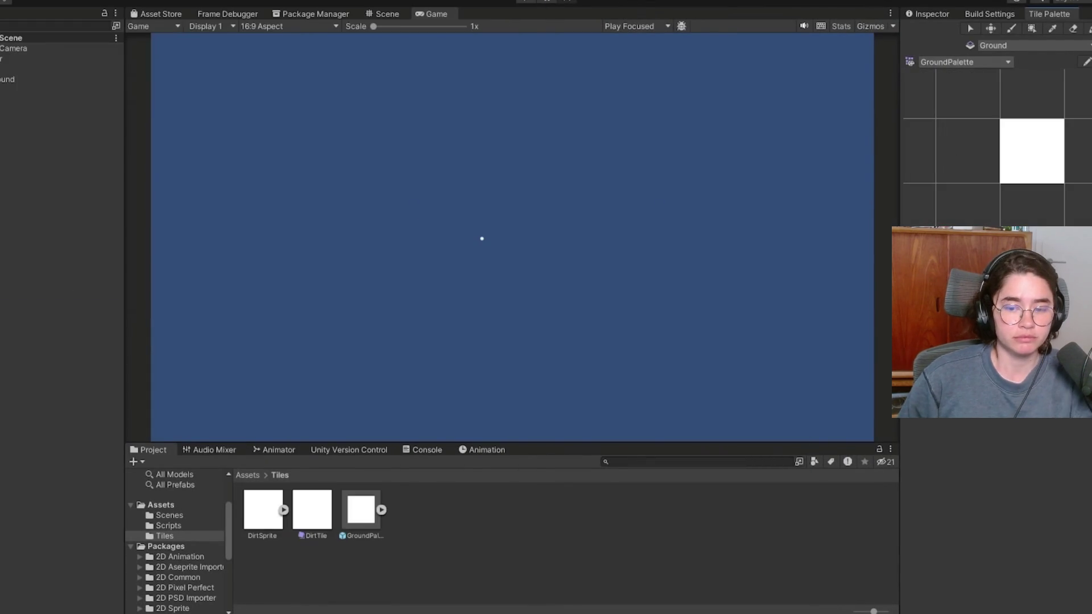
left_click(500, 411)
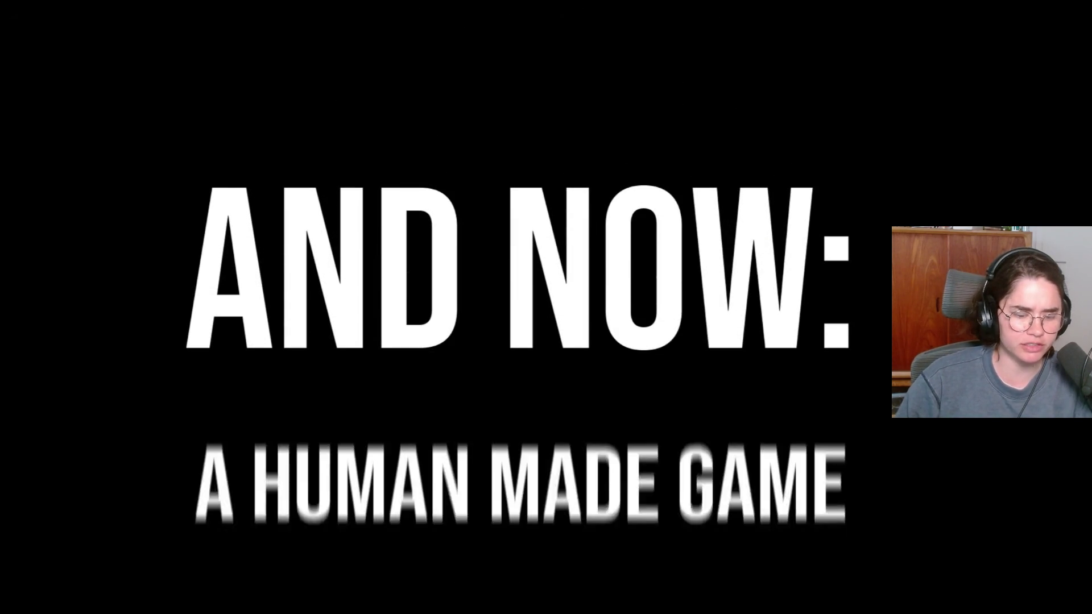
Jump back five seconds, then pause the video at 3:41 to comment
key("Left")
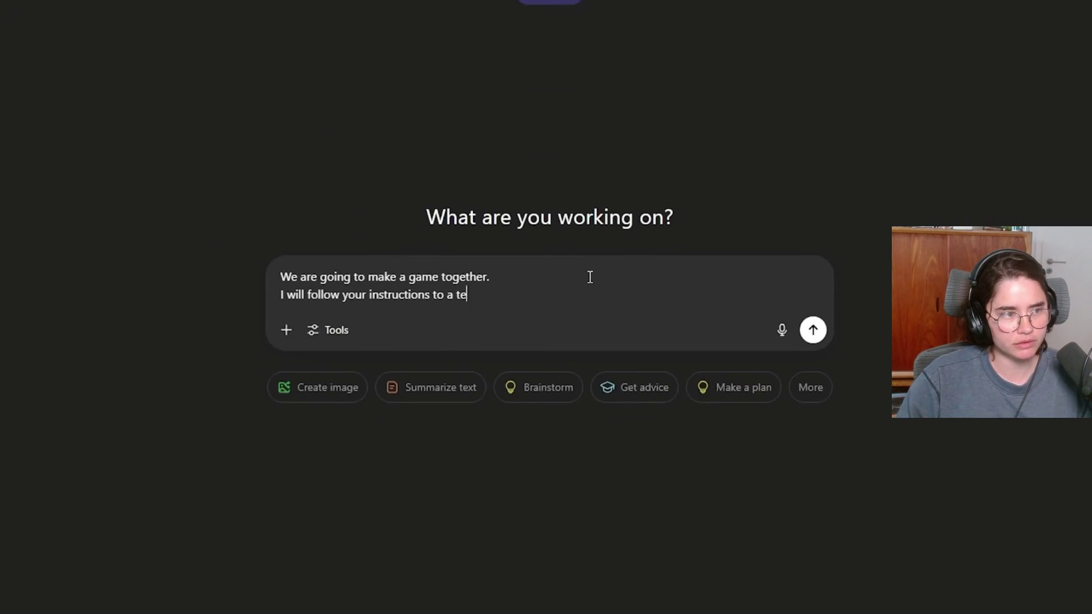
type("e, anything you say I will do and I will not be able to do anything without explicit instruction. There are only 3 rules. It must be made in unity. It ")
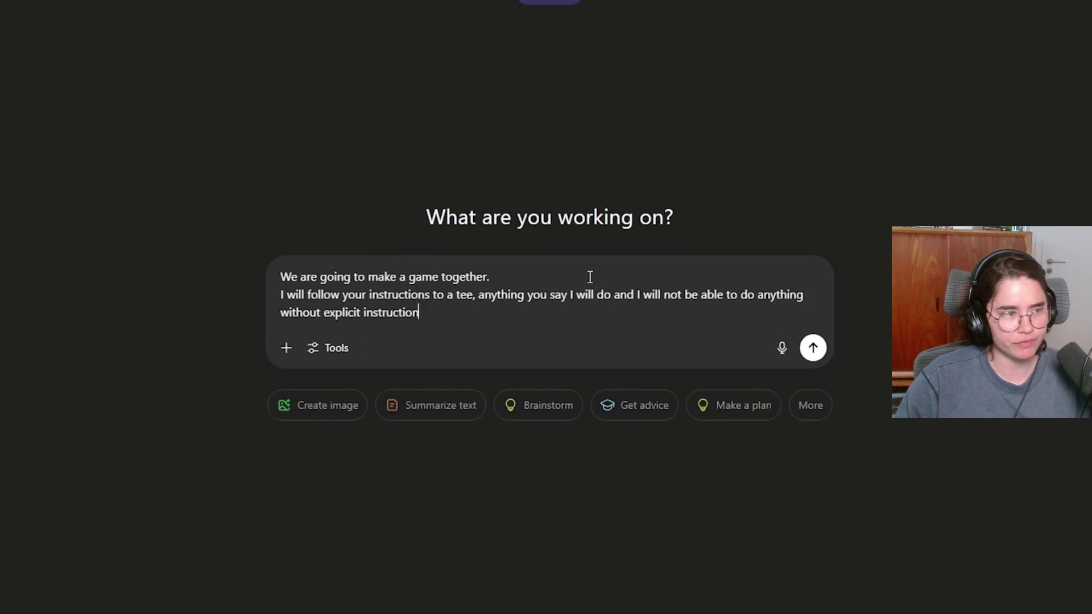
type("must be able to be fully created within 7 days.")
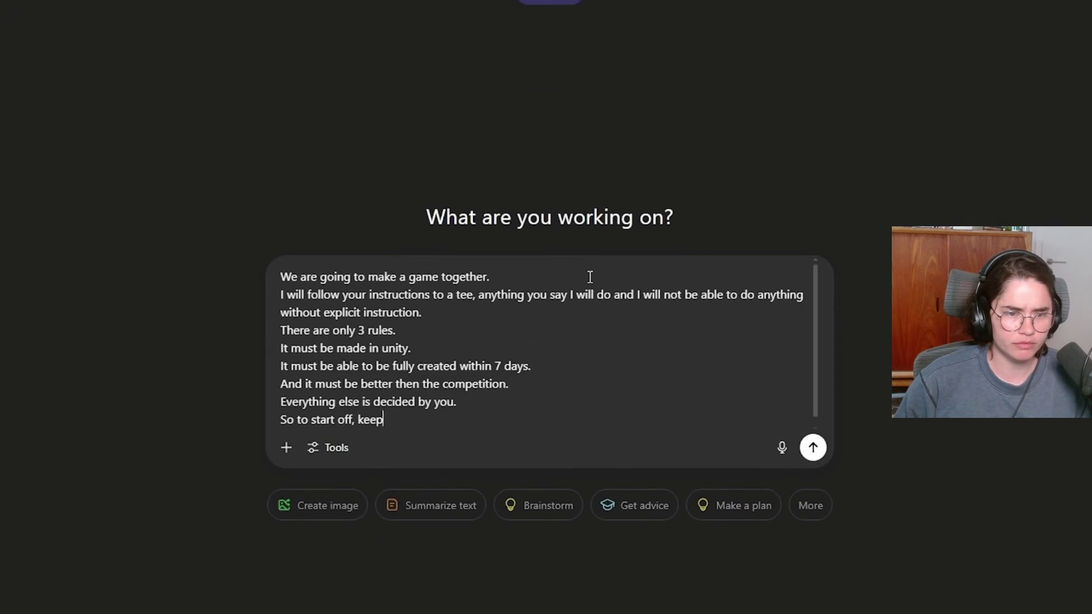
type(" And it must be better then the competition. Everything else is decided by you. So to start off, keeping in mind that I am fully employed and have about 2 hours a day to work on this for the next 7 days, what game would you like to make? Again emphasizing that any assets, code, or game design must be created by you, or by you walking me through the process. Pitch me your game.")
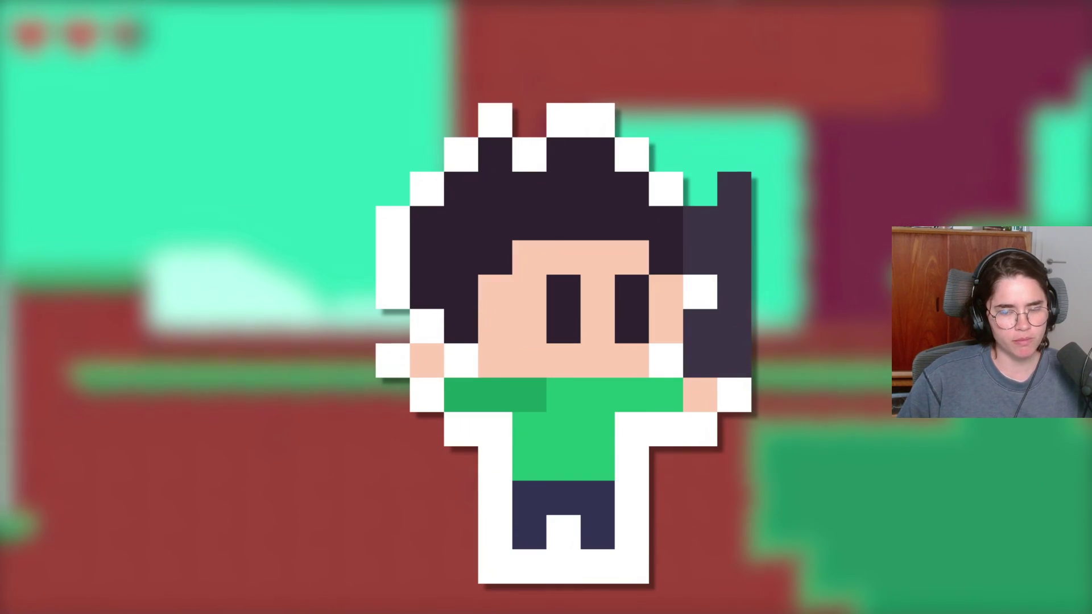
left_click(499, 412)
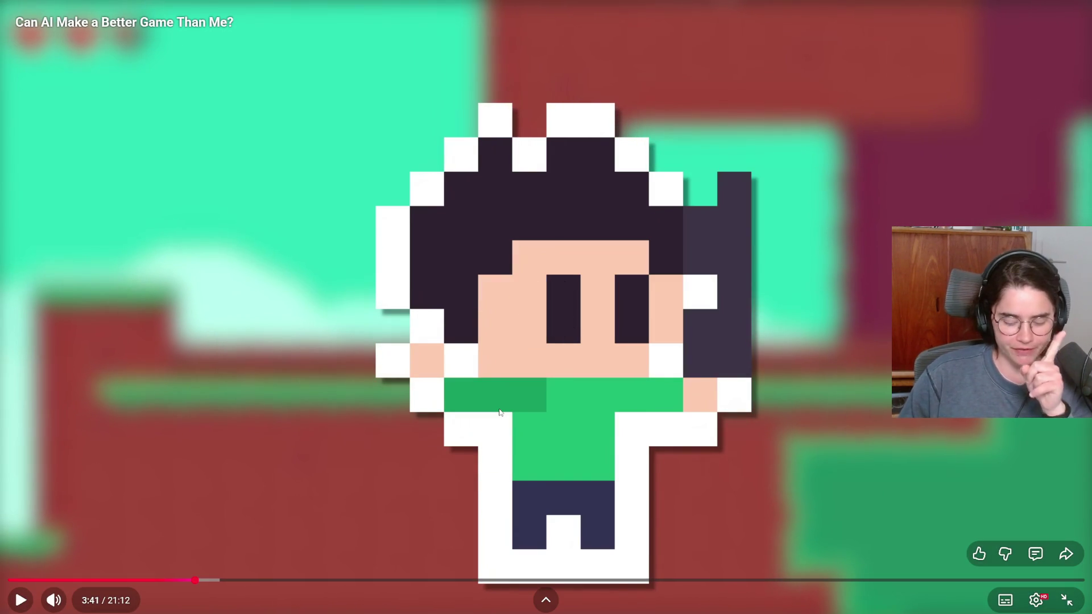
Resume the video from 3:41 through the Aseprite animation of the red-capped character
left_click(500, 412)
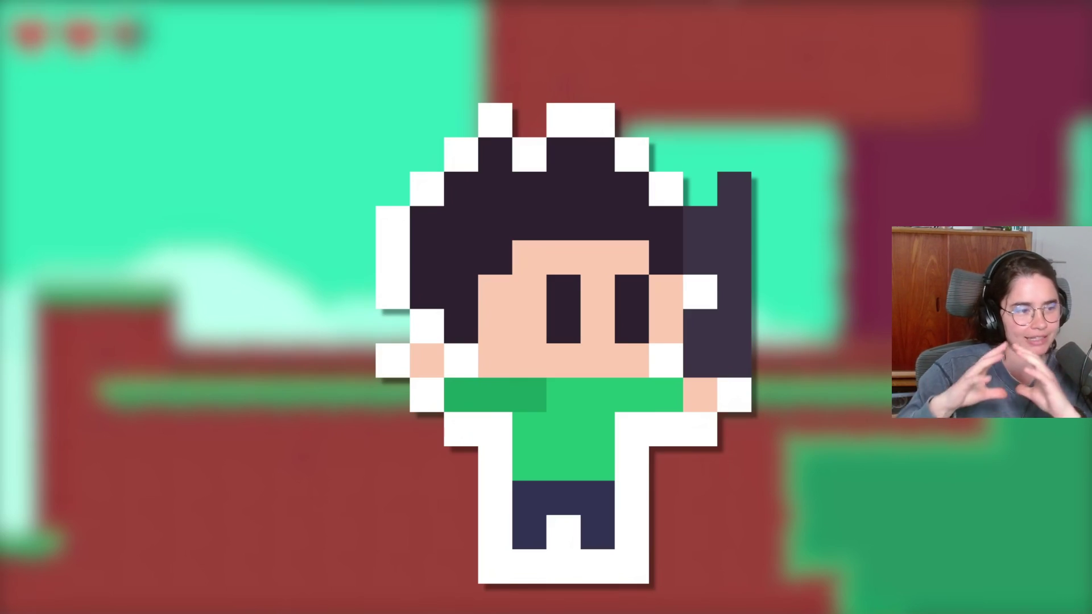
left_click(500, 412)
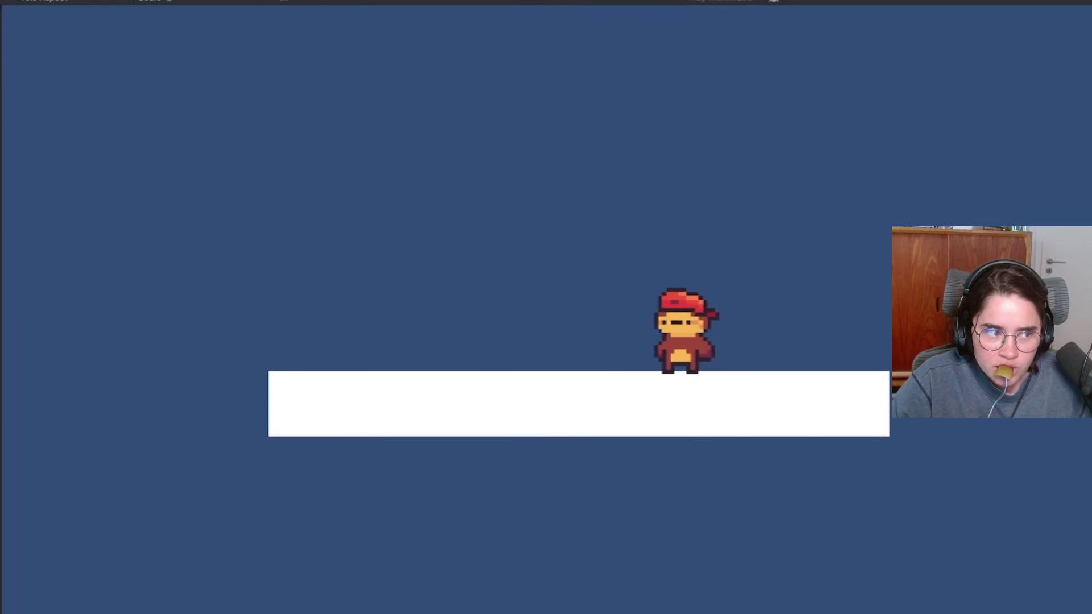
key("Right")
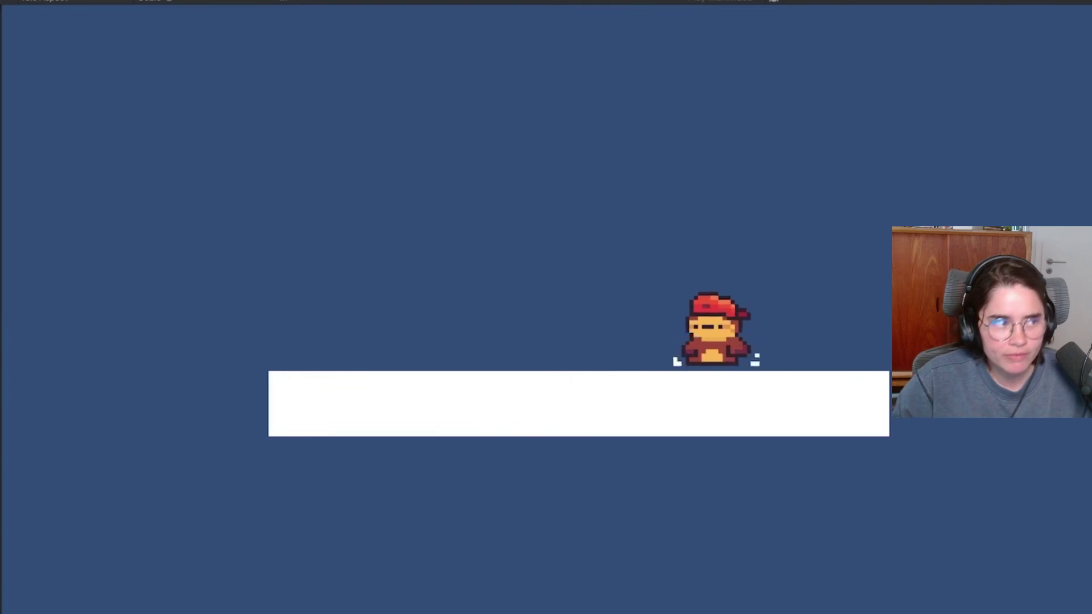
key("Right")
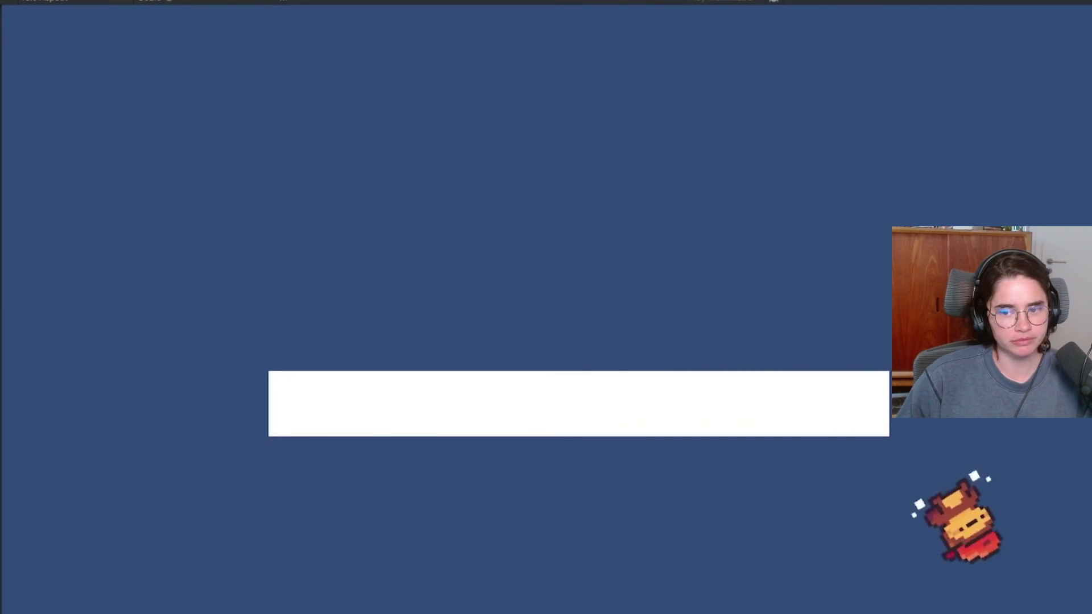
key("Left")
key("space")
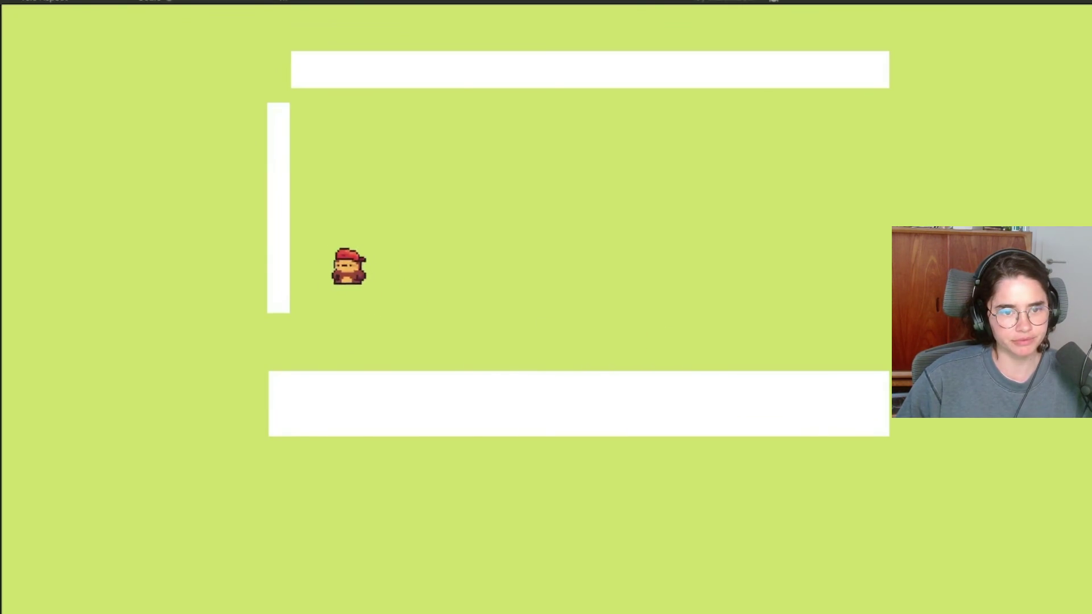
key("Right")
key("Right")
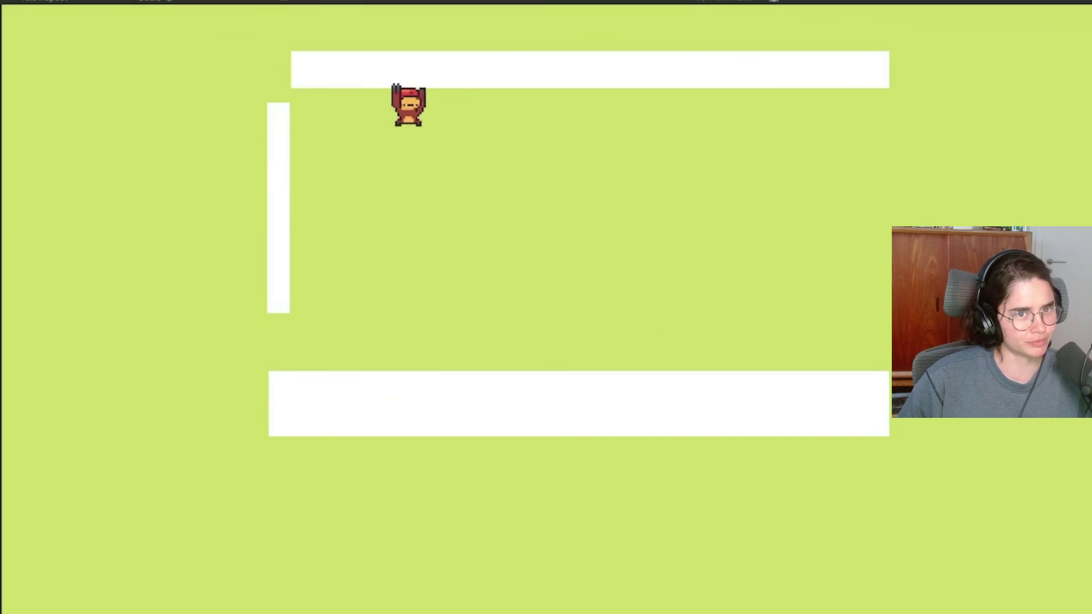
key("Left")
key("Right")
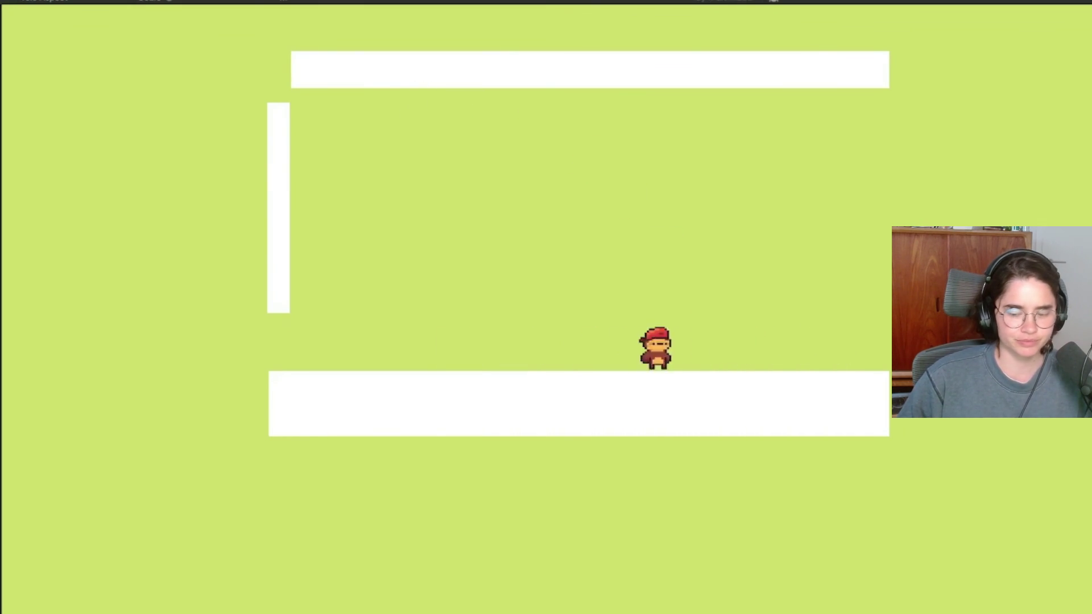
key("space")
key("Left")
key("Left")
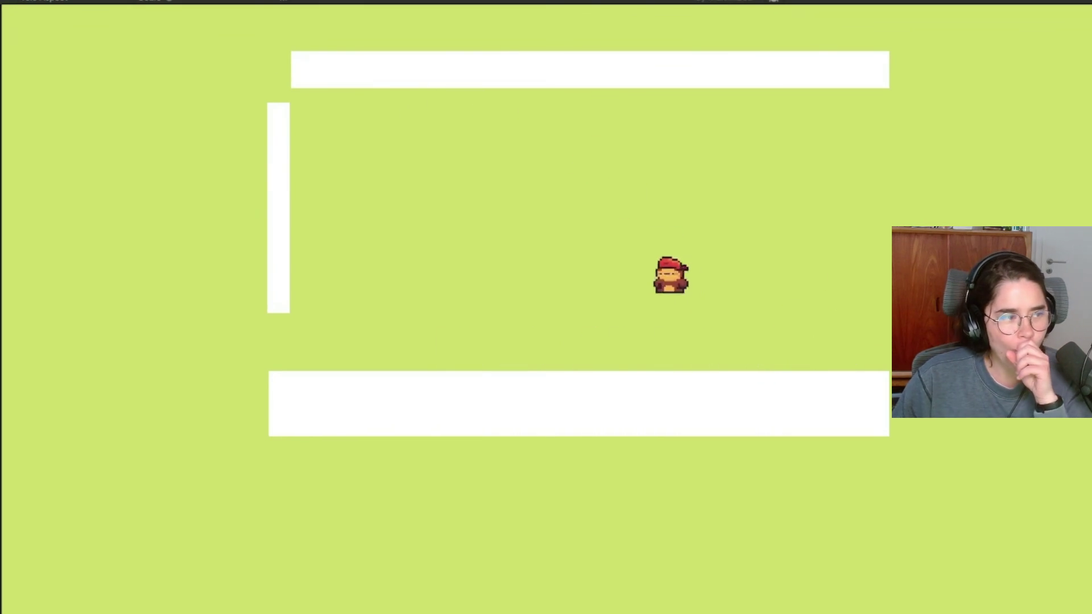
key("Right")
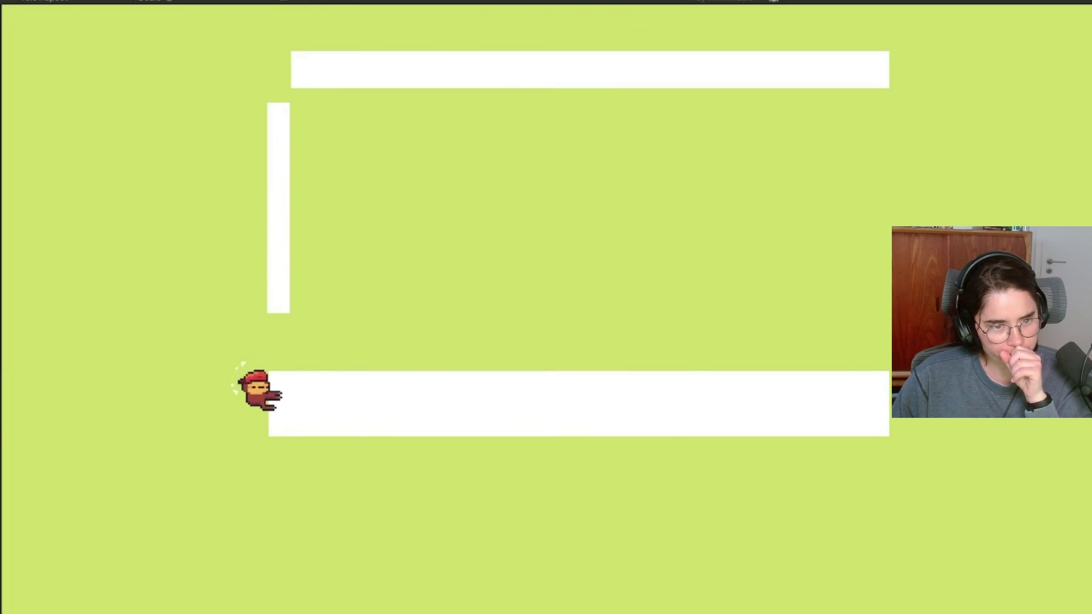
key("space")
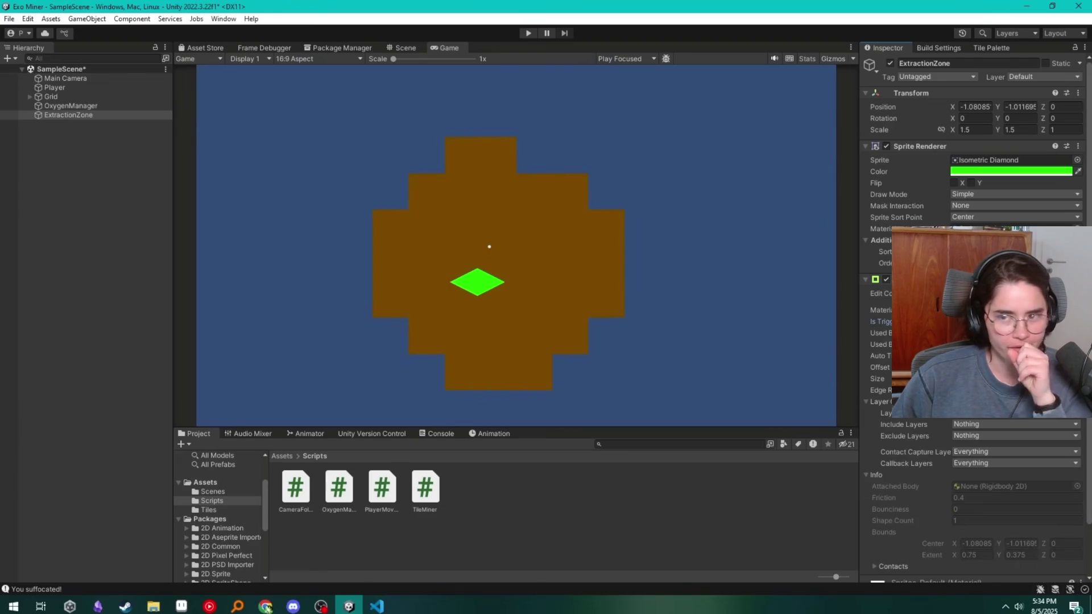
left_click(500, 408)
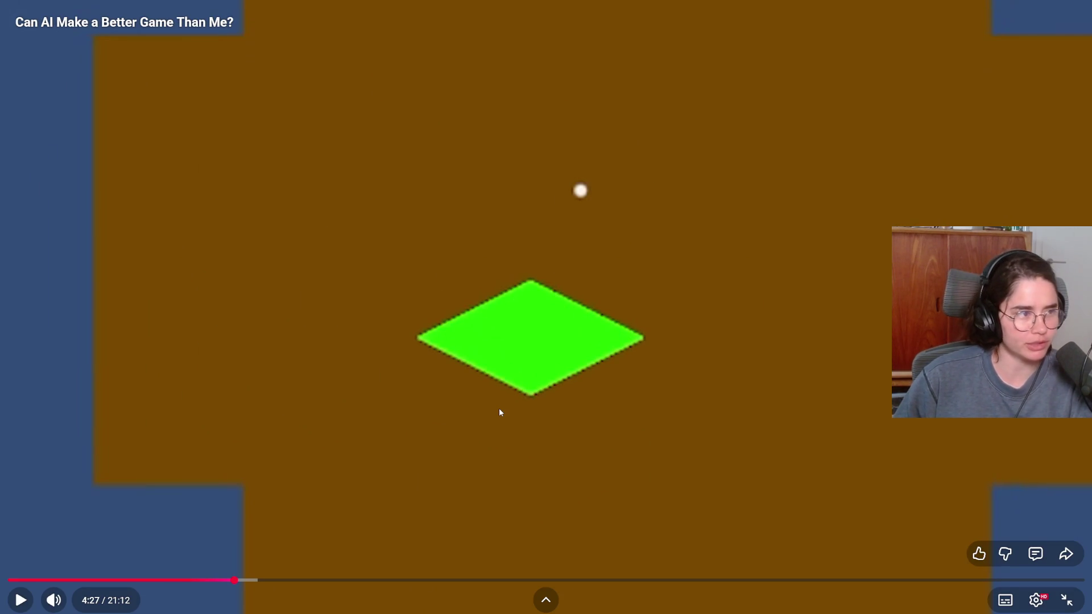
Resume the video from 4:27 on to the DAY 3 platformer footage
left_click(500, 408)
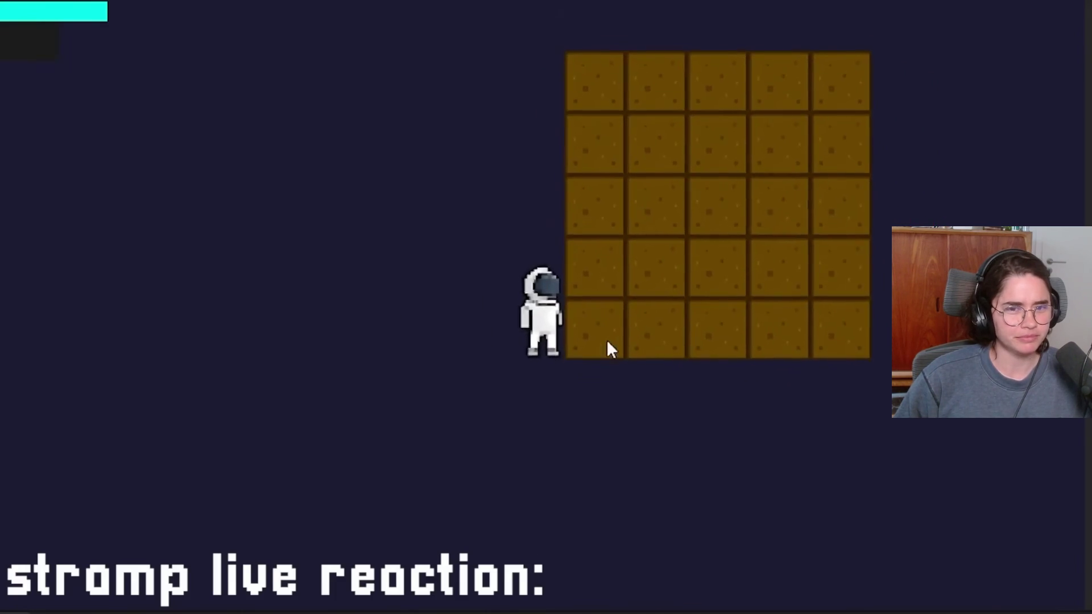
mouse_move(606, 339)
left_mouse_down()
mouse_move(586, 295)
mouse_move(589, 269)
mouse_move(575, 363)
mouse_move(575, 305)
mouse_move(574, 325)
mouse_move(549, 297)
left_mouse_up()
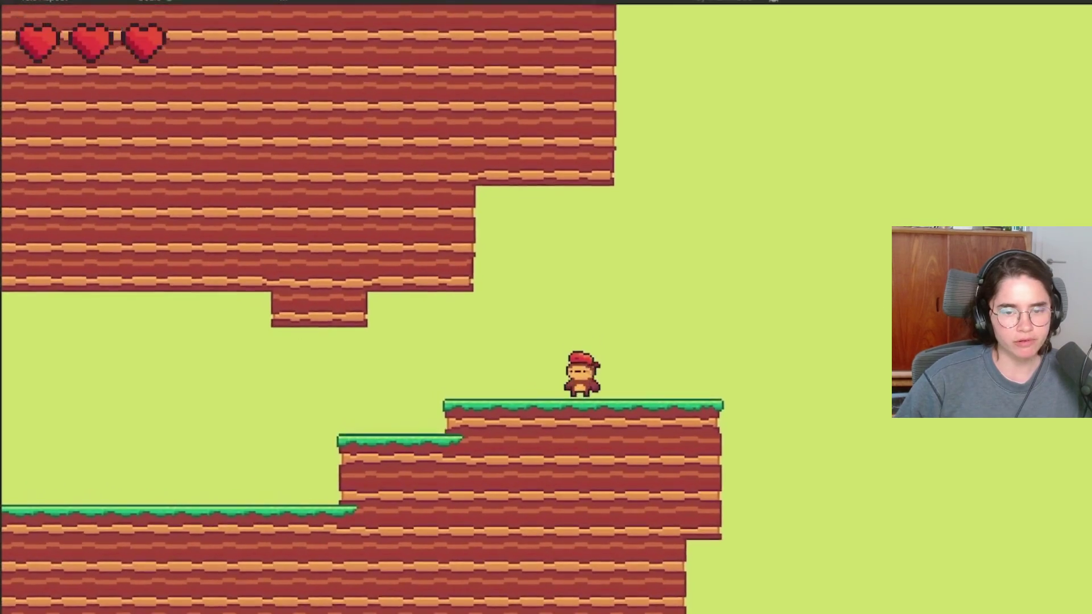
Scrub back a few seconds, then pause and resume the video around 5:37
key("Left")
key("Right")
key("Left")
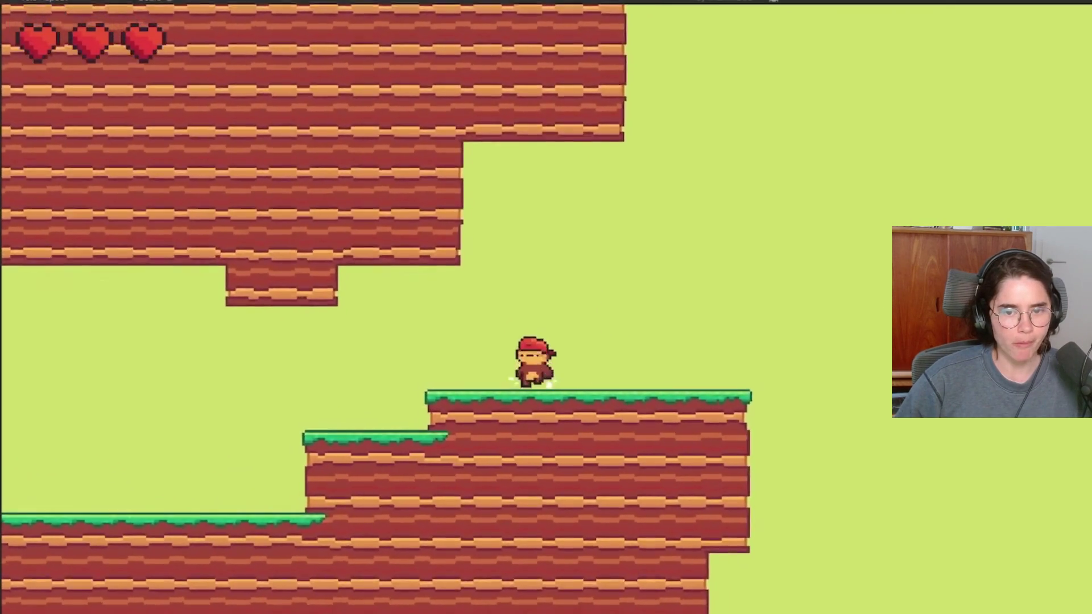
key("Left")
key("space")
key("Left")
key("space")
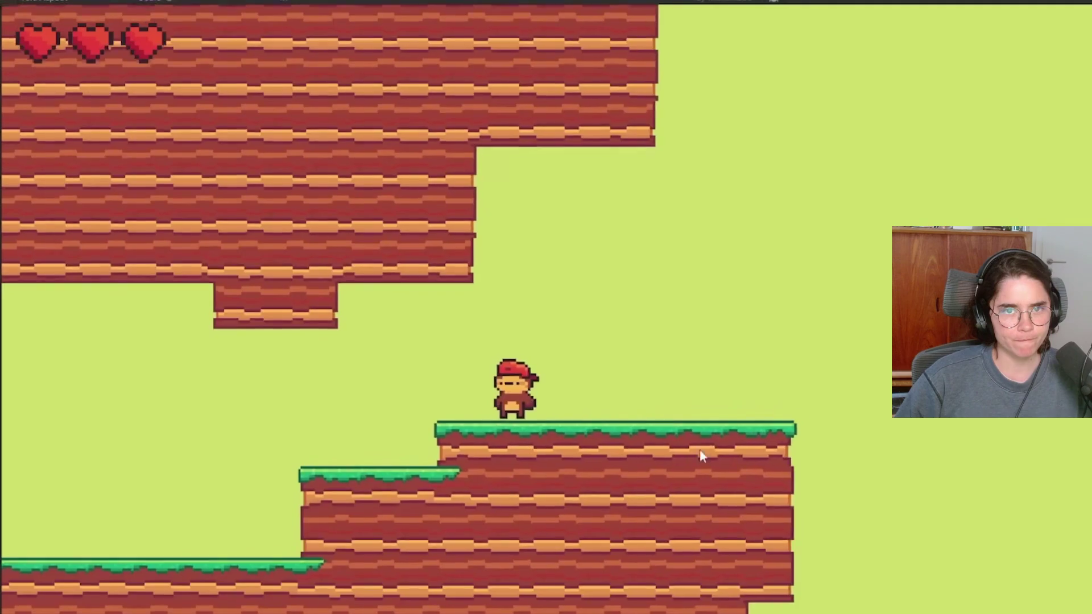
left_click(500, 413)
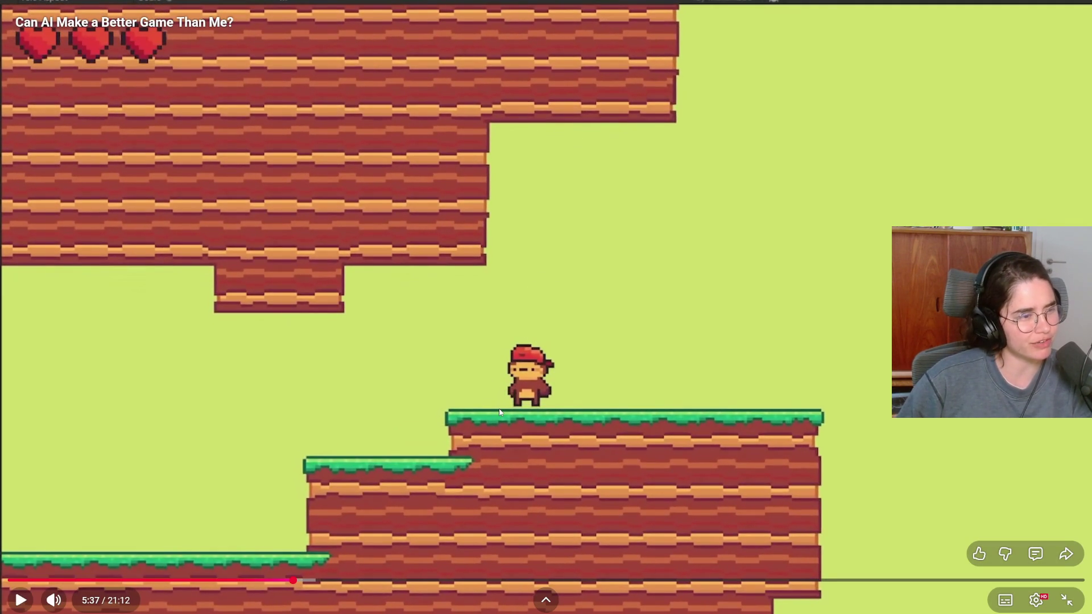
left_click(500, 413)
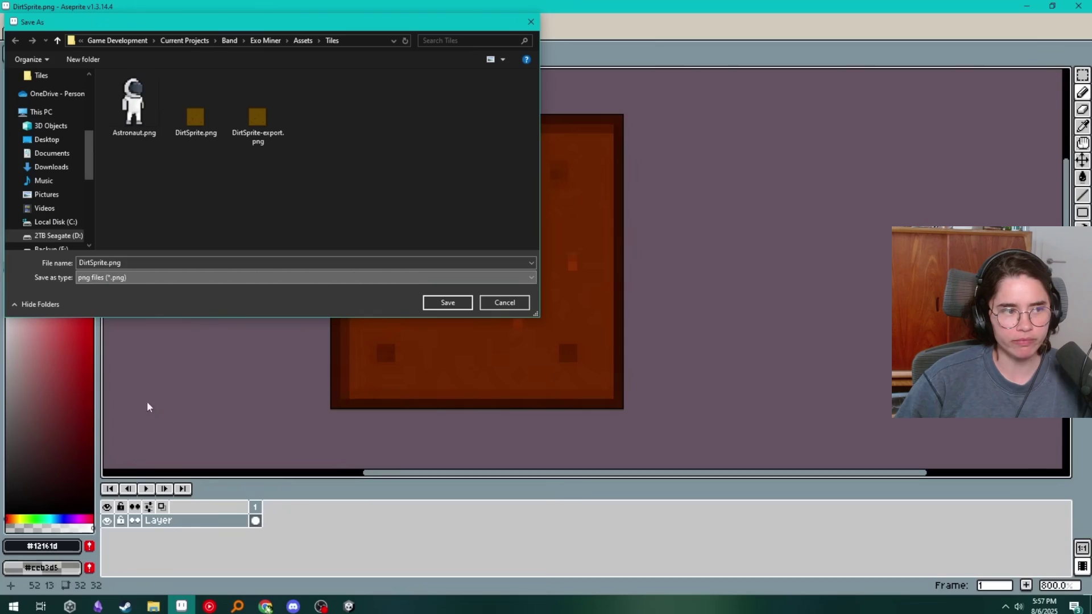
Pause the video at 6:08 on the copper mining footage and exit full screen
type("per")
key("Return")
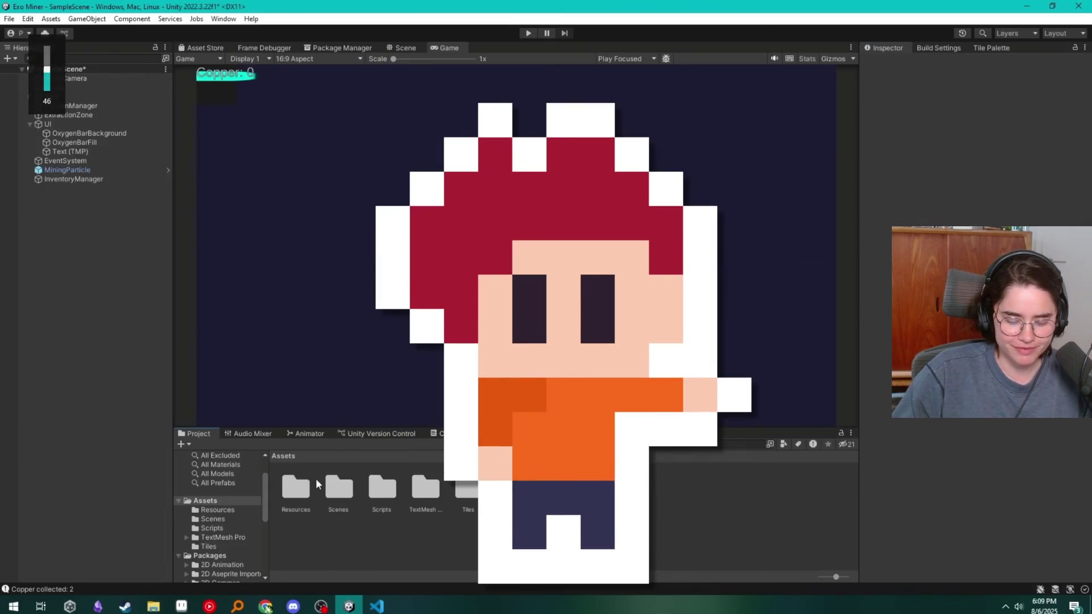
double_click(301, 480)
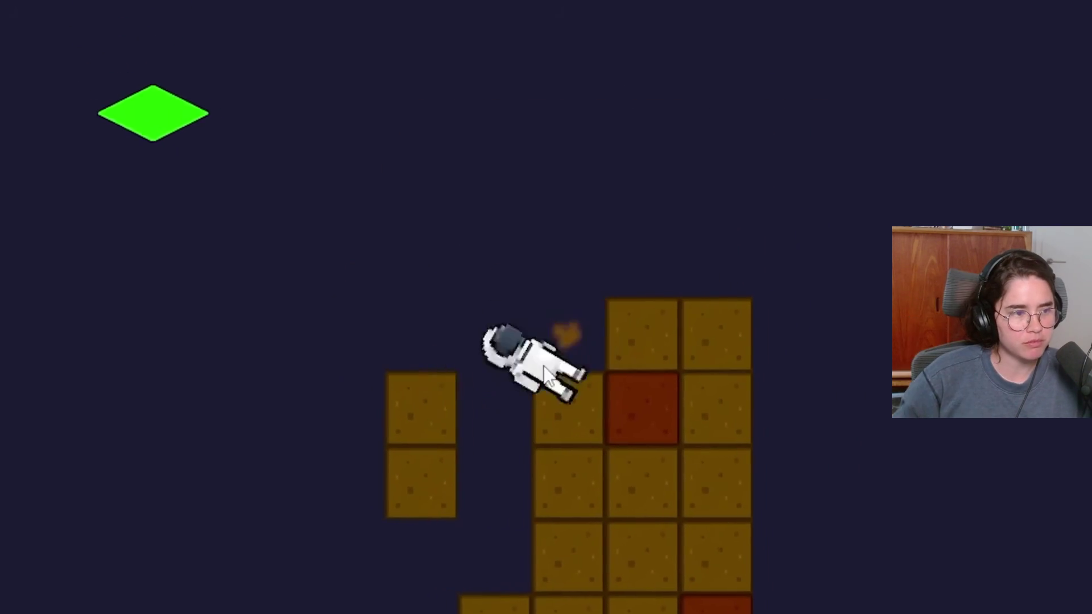
mouse_move(636, 441)
key("space")
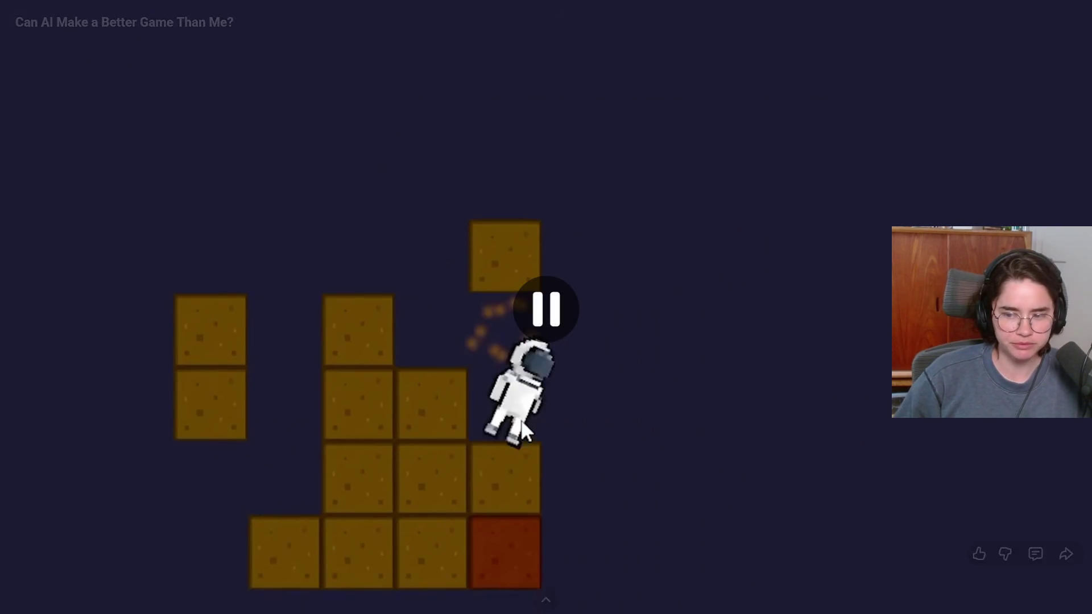
left_click(1067, 600)
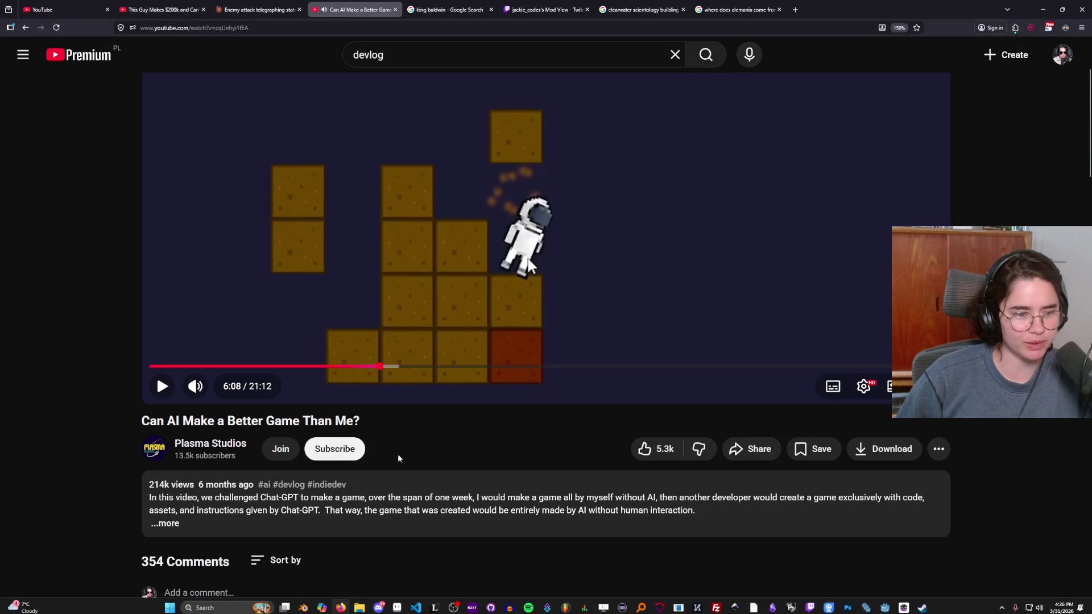
Play 'Can AI Make a Better Game Than Me?' full screen from 6:08 through the Bfxr sound-effects answer
double_click(472, 248)
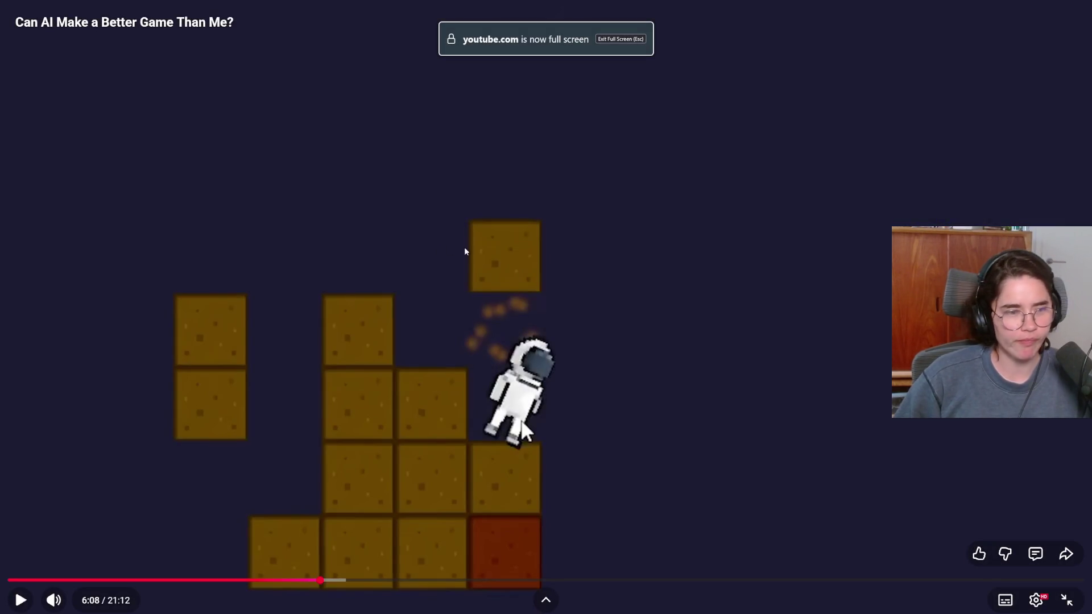
left_click(438, 251)
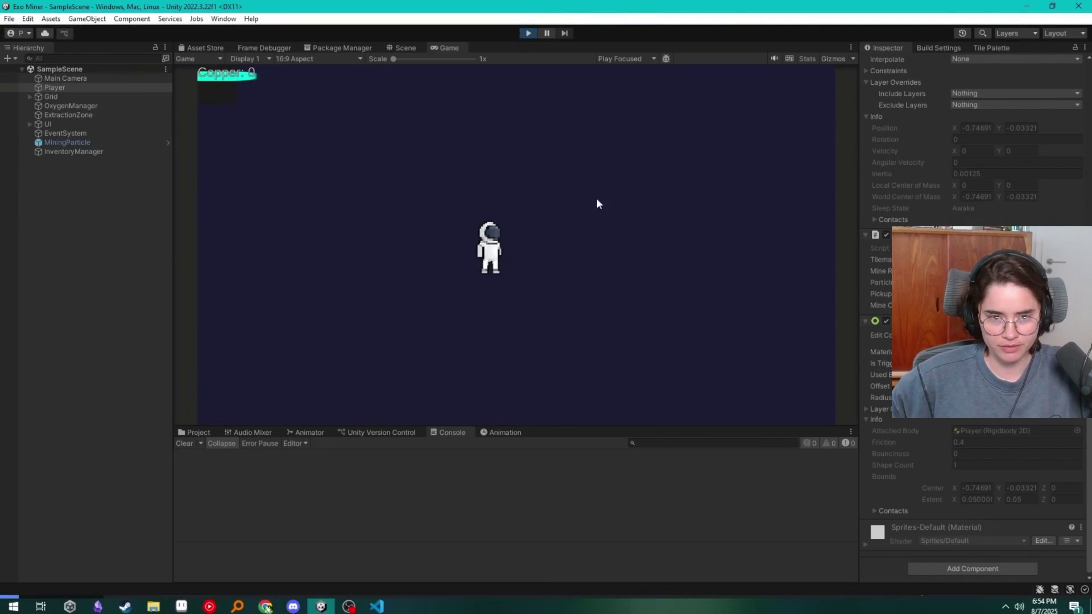
key("d")
key("w")
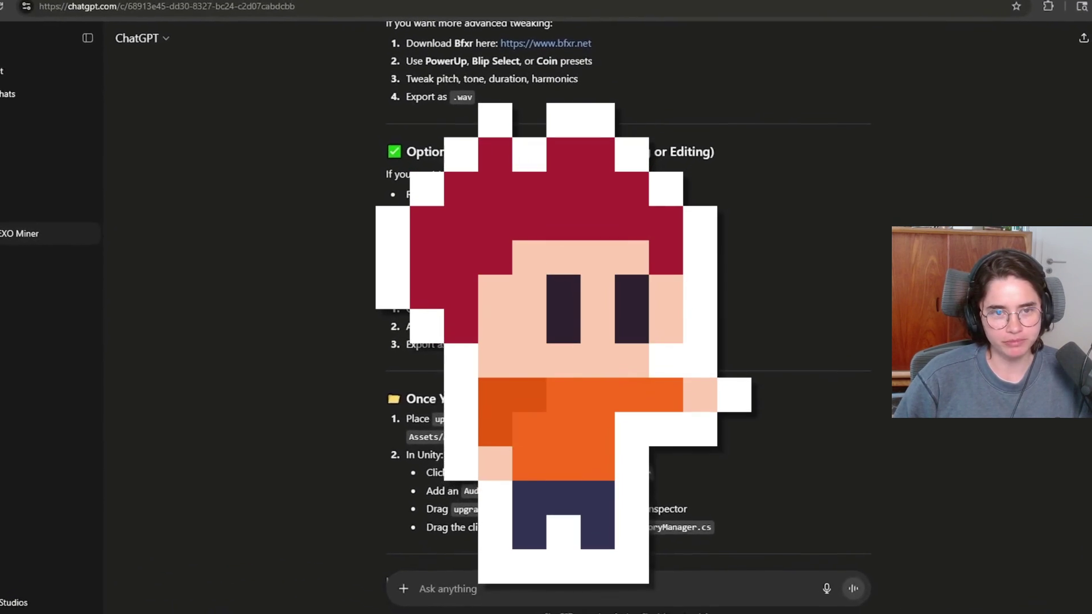
Pause at 7:17, resume, then pause at 7:30 after the 'Upgrade Drill (5)' footage
scroll(626, 313, "up", 8)
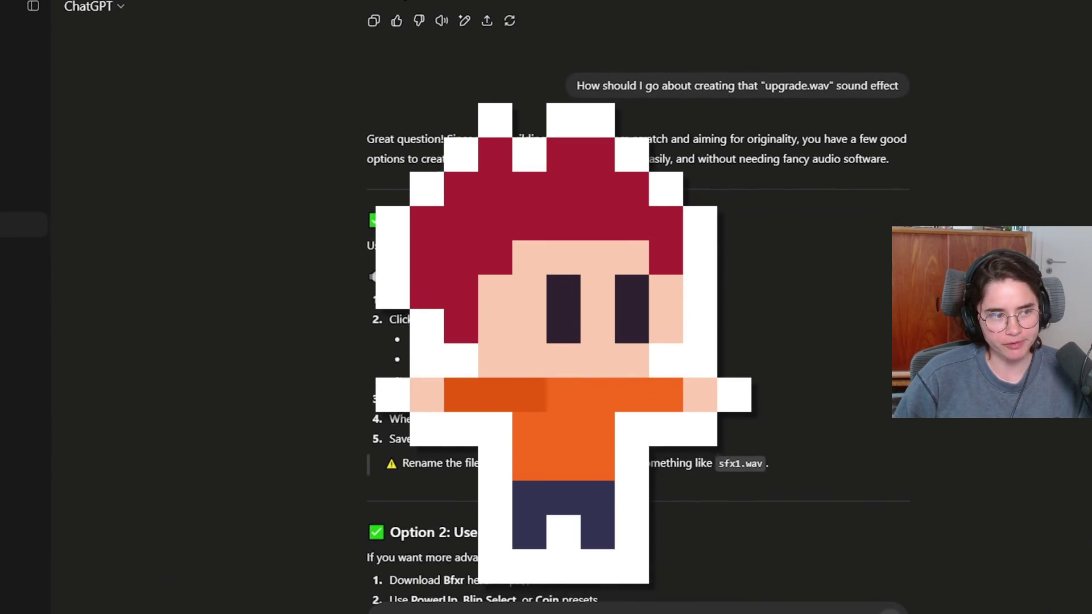
scroll(845, 307, "up", 4)
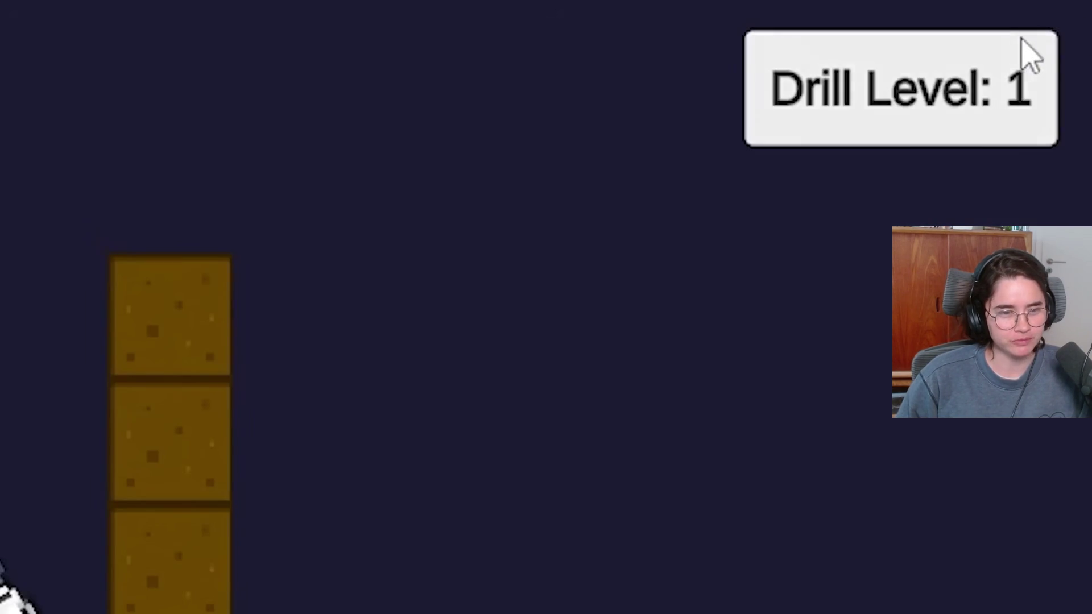
left_click(1021, 54)
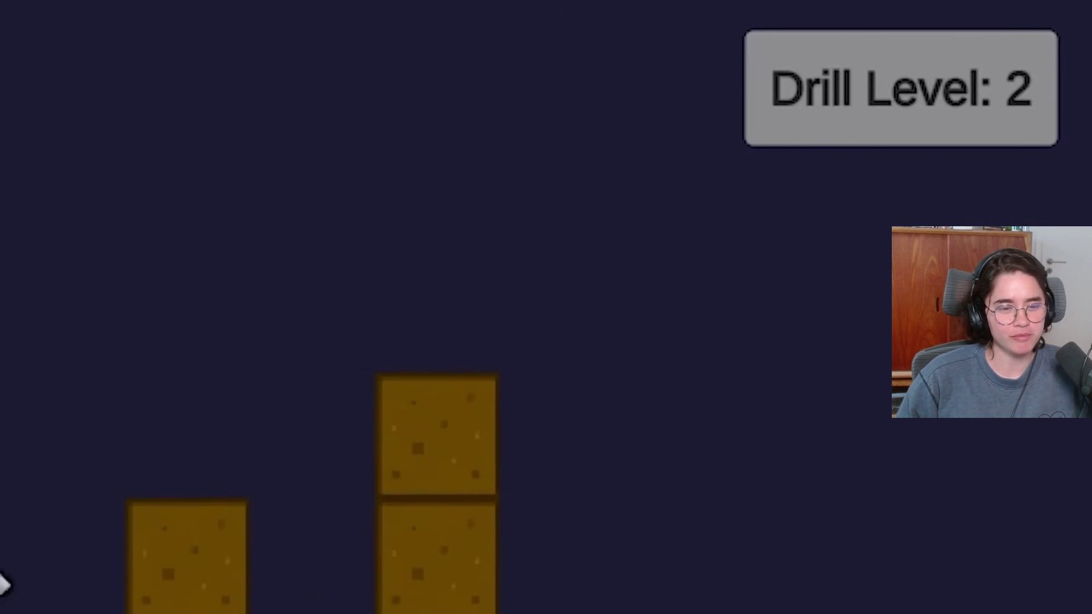
key("Left")
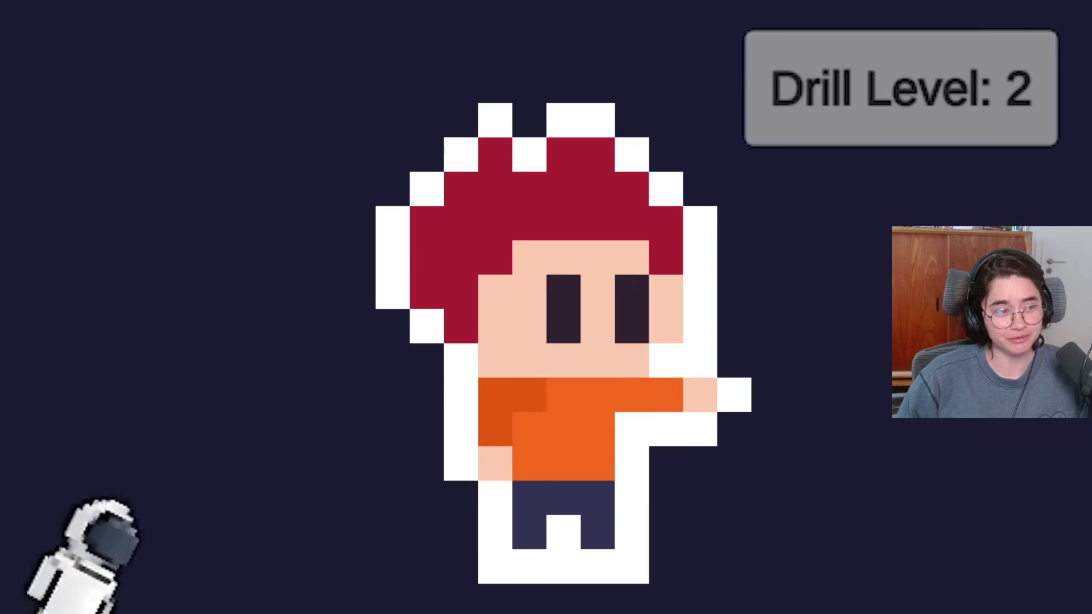
left_click(438, 252)
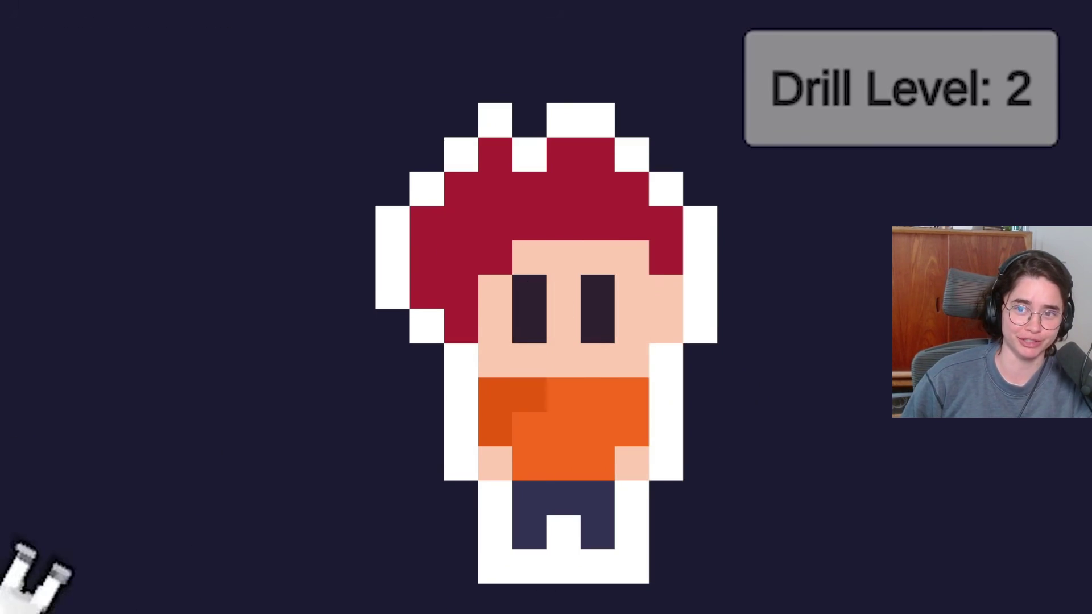
left_click(438, 251)
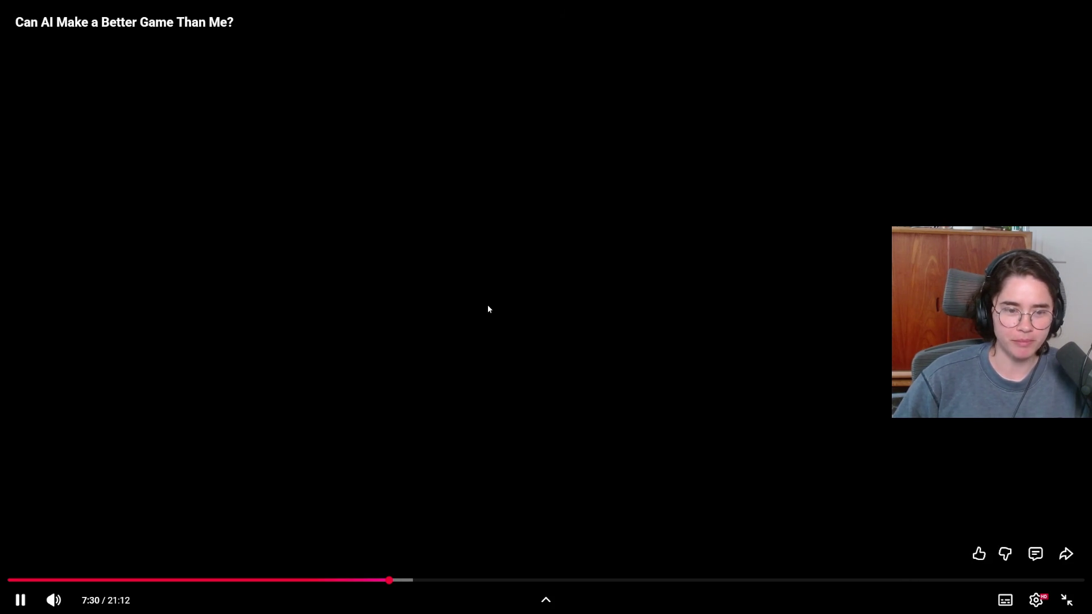
left_click(487, 309)
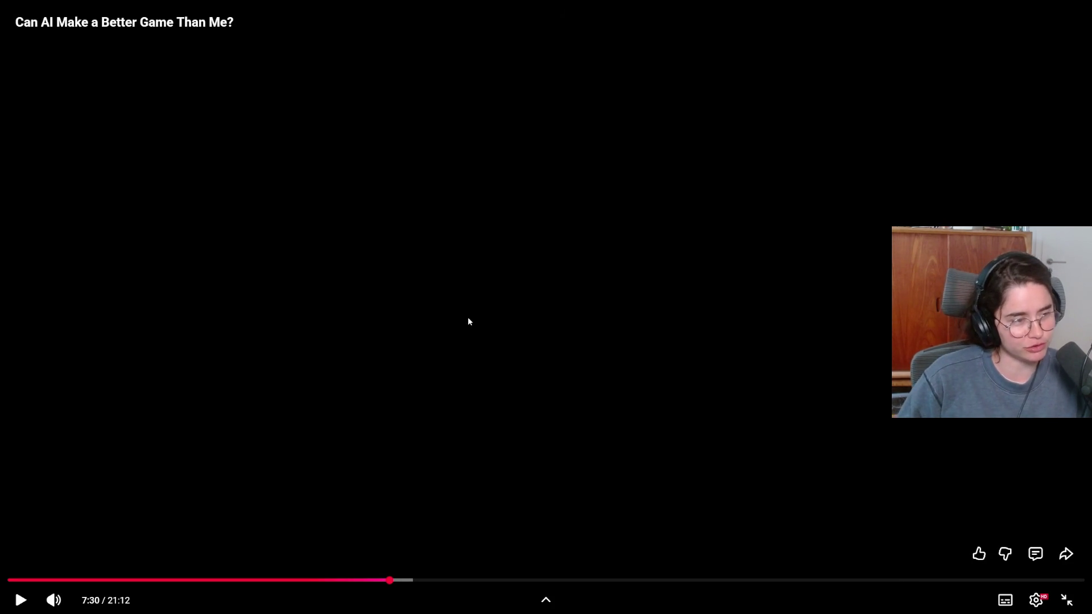
Resume playback through the snail-enemy platformer footage up to the DAY 5 title card at 7:54
left_click(619, 357)
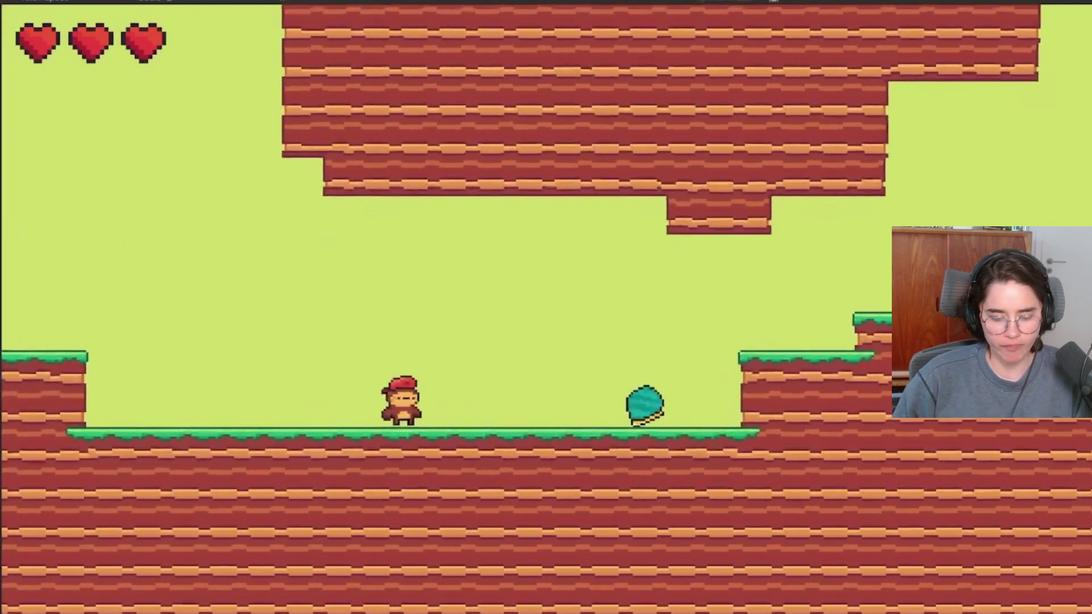
key("Left")
key("space")
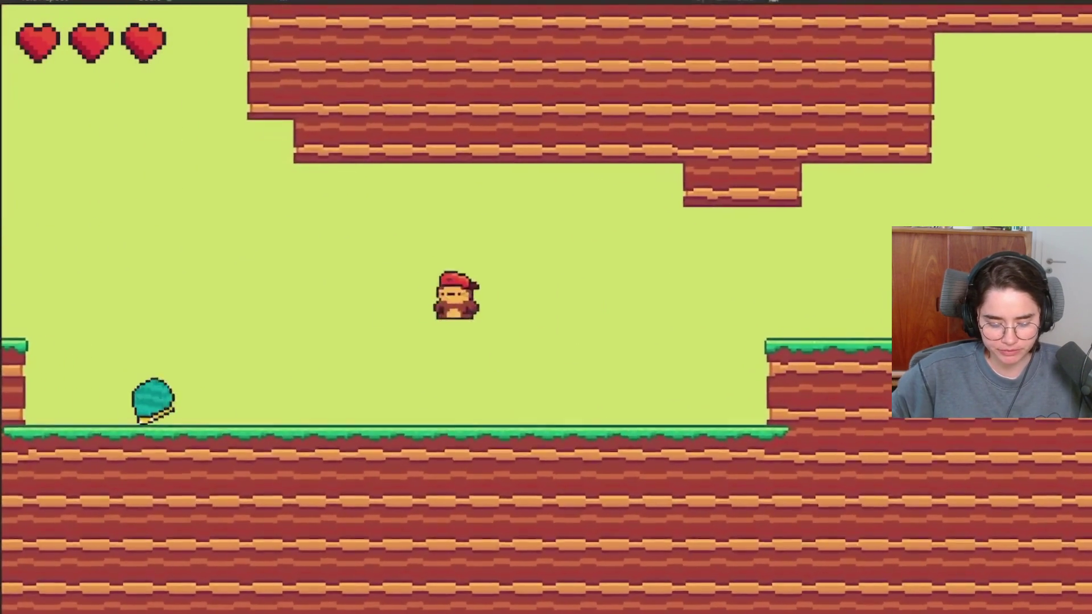
key("Right")
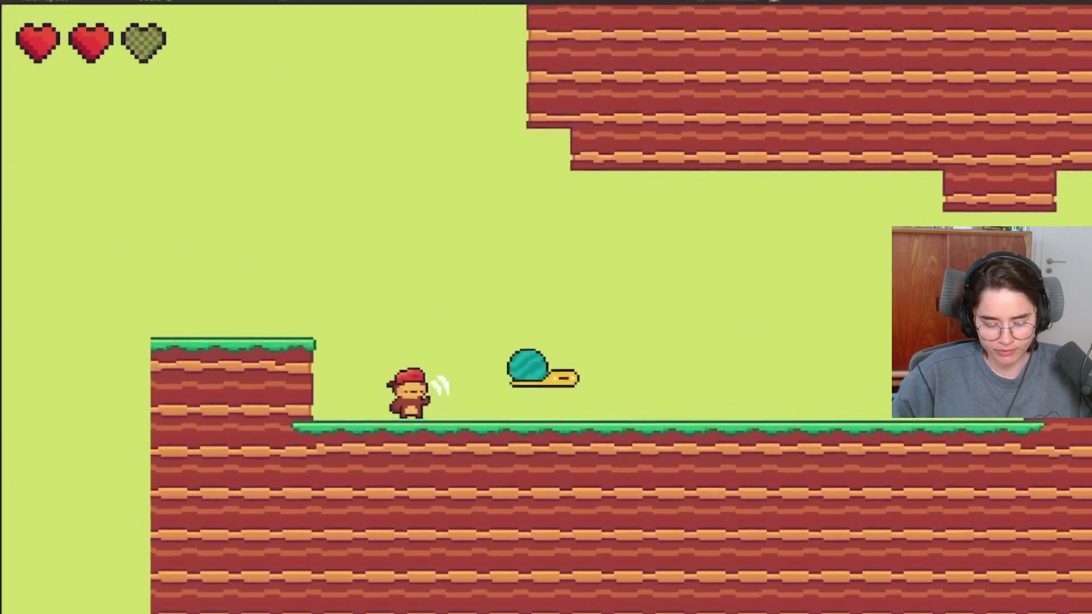
key("space")
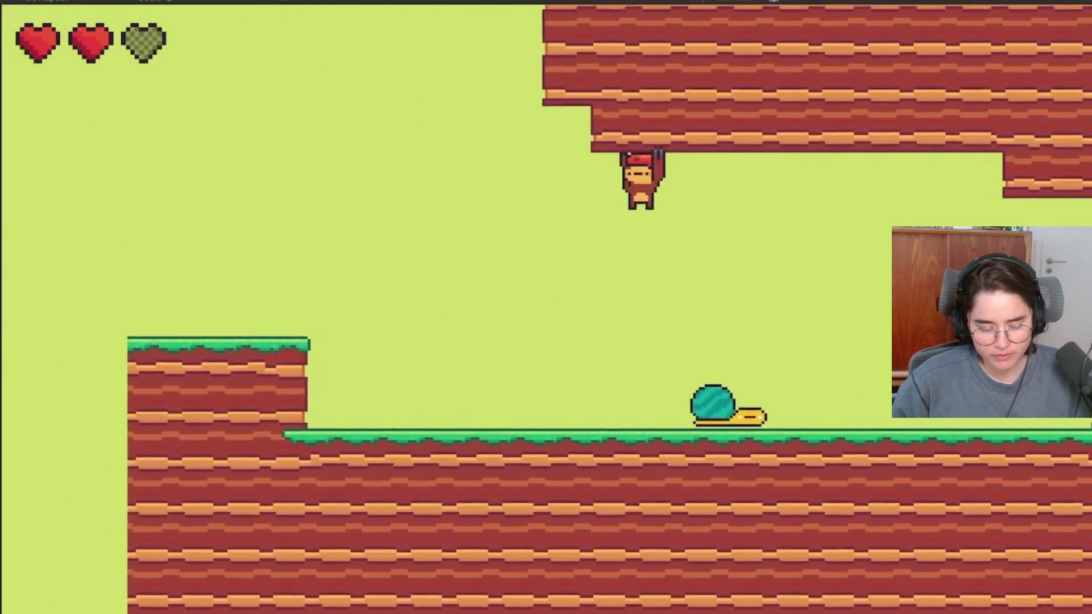
key("Right")
key("Left")
key("space")
key("Right")
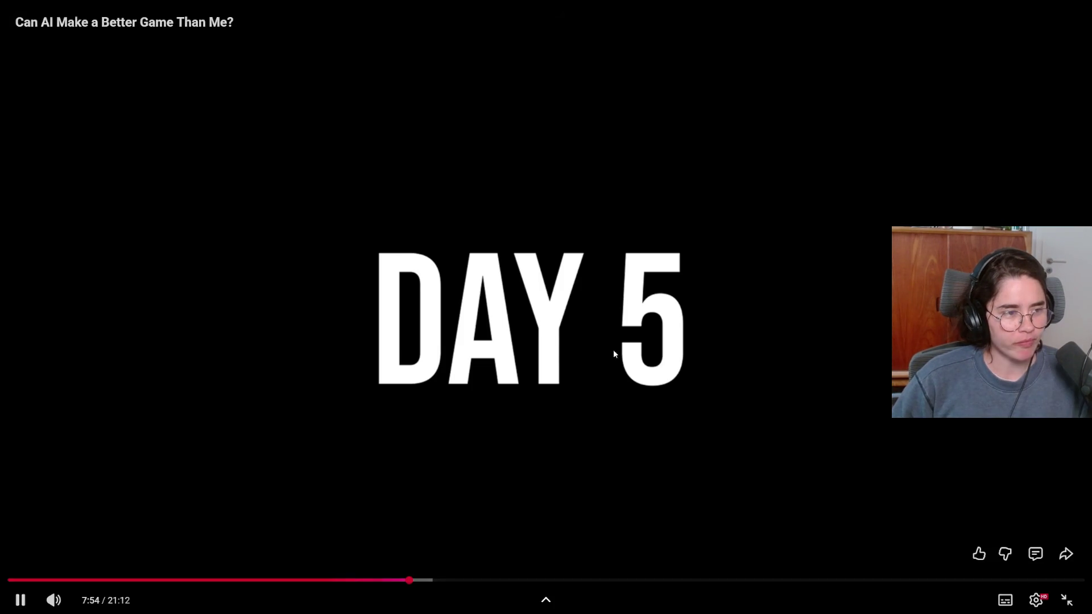
Pause on the DAY 5 title, resume briefly, then pause again at 7:56 as it fades
left_click(513, 333)
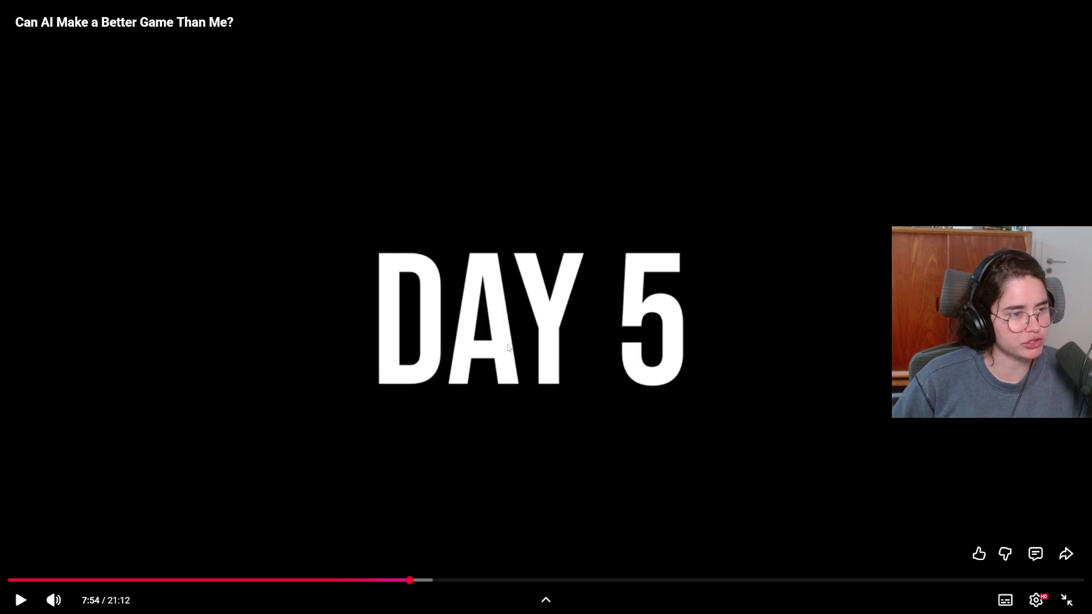
left_click(503, 352)
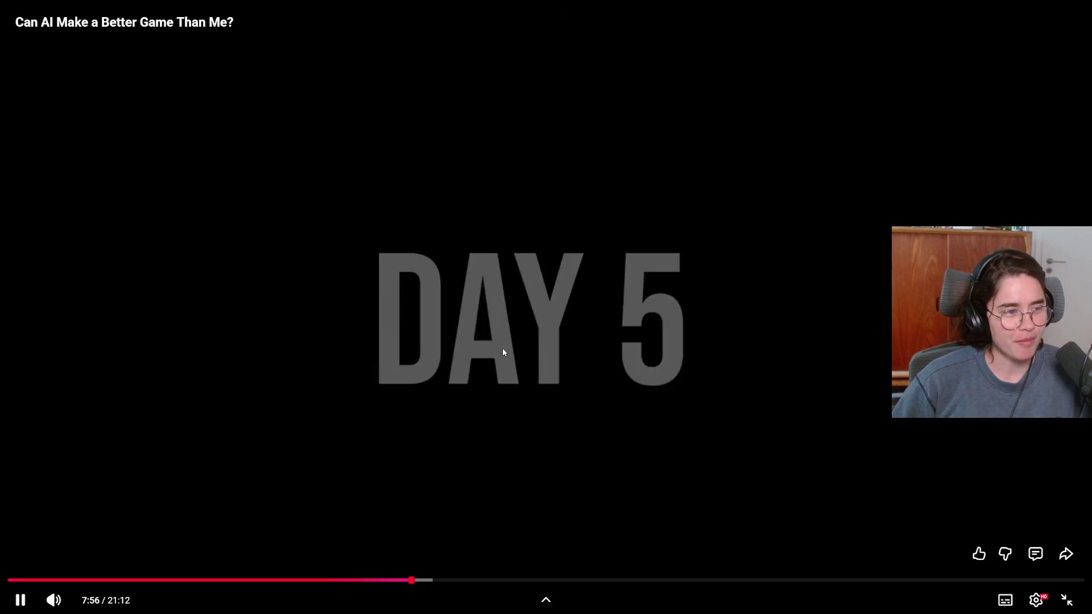
left_click(503, 352)
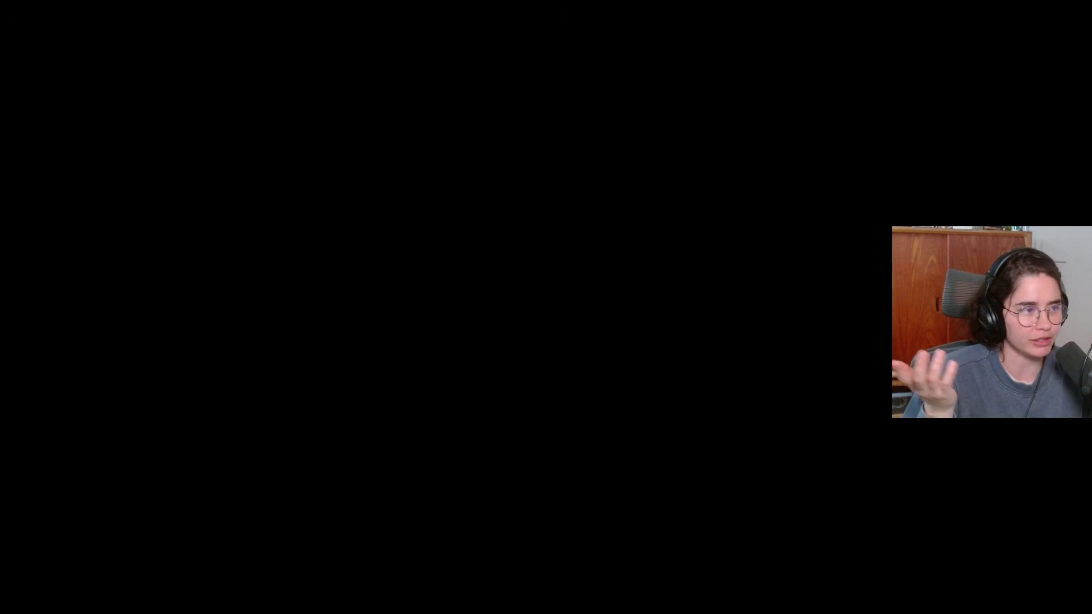
Resume the video from 7:56 so it reaches the chat listing Day 5's four completed tasks
left_click(503, 347)
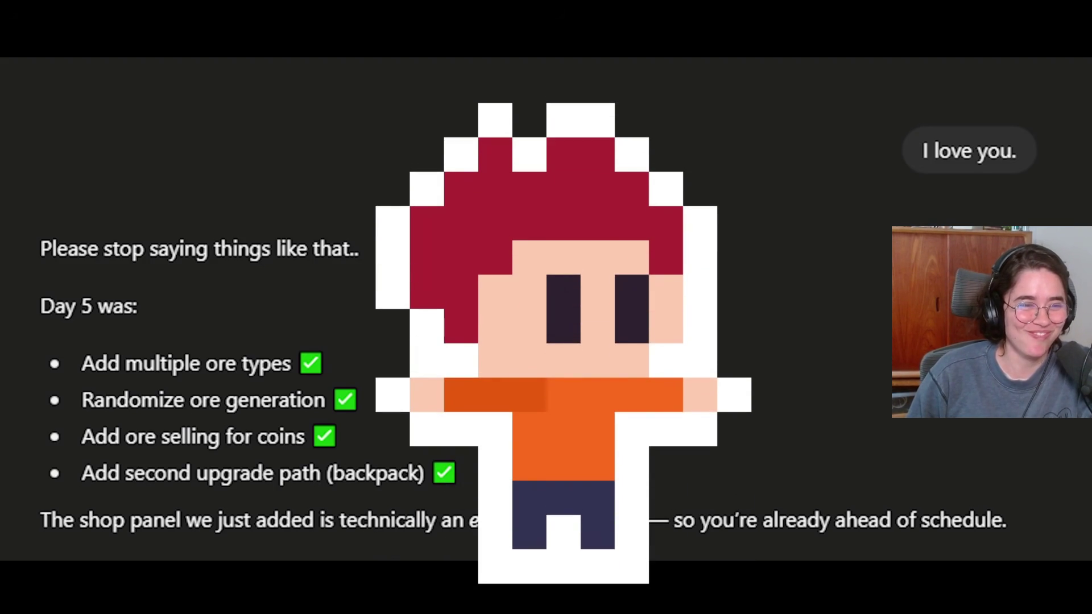
Pause on the Day 5 recap chat message, then resume into the Exo Miner Unity footage
left_click(503, 352)
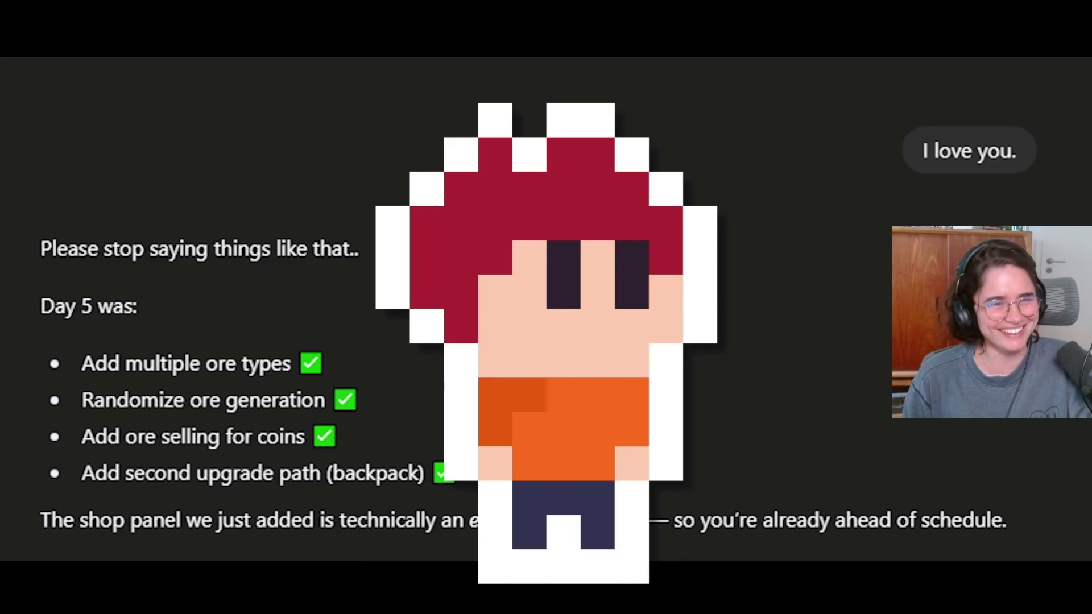
left_click(501, 353)
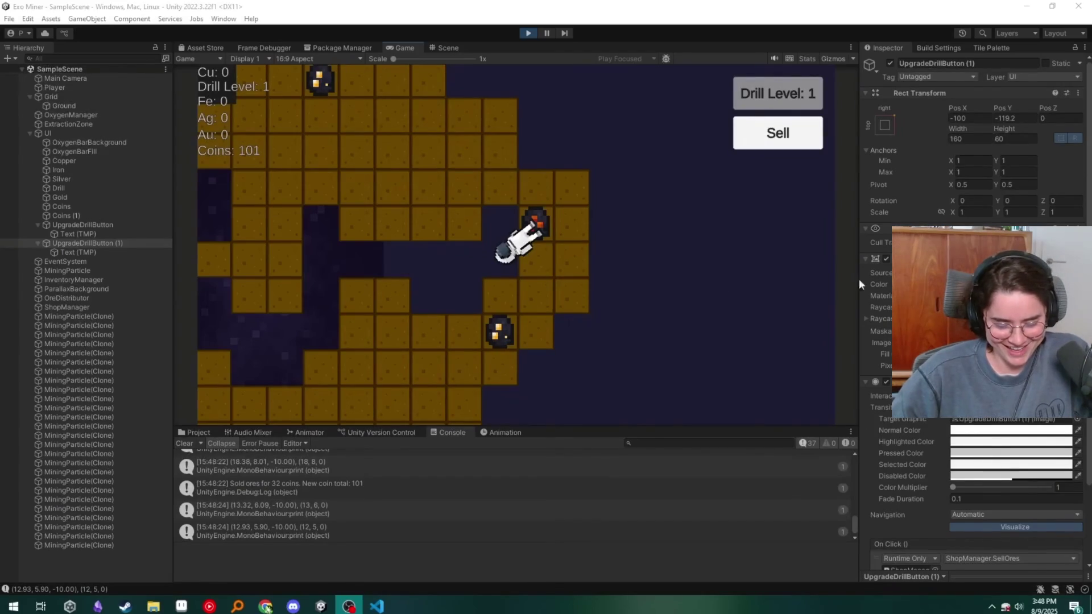
Pause the mining playtest at 9:02, resume, pause once more, then resume again
left_click(597, 252)
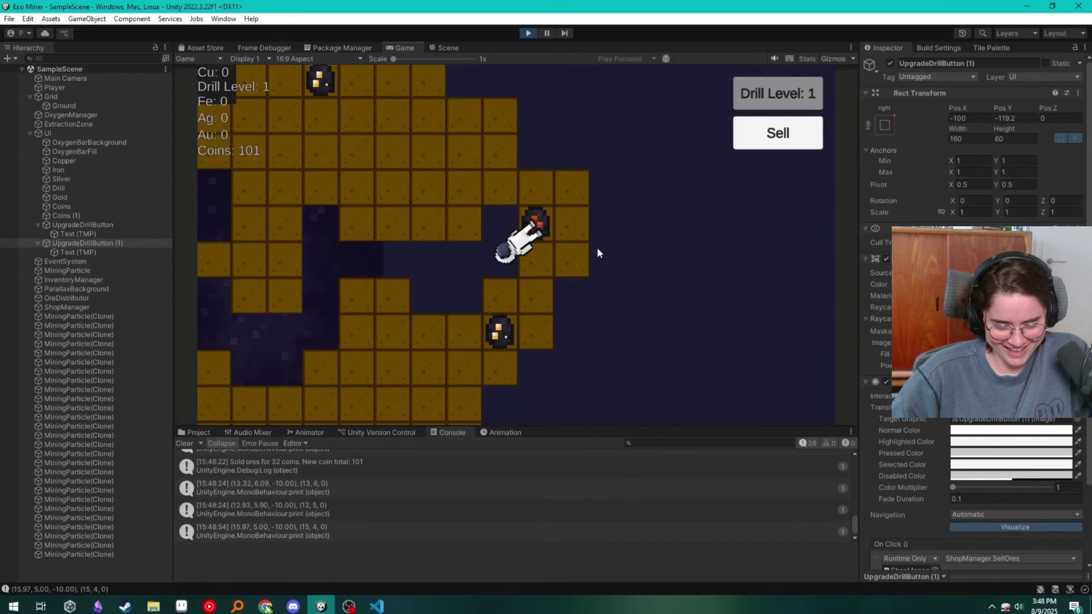
left_click(498, 317)
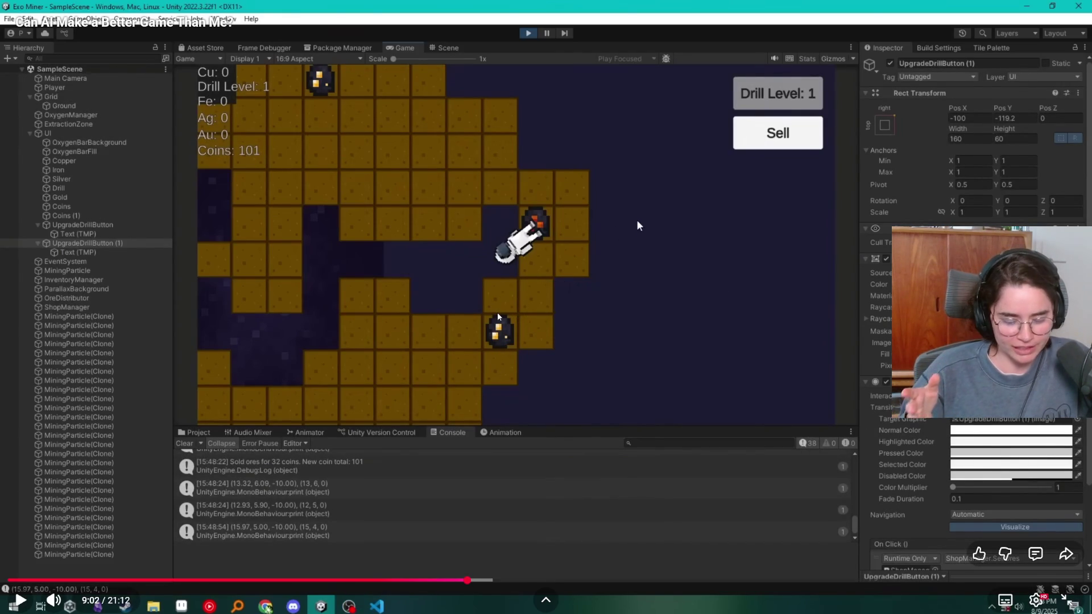
left_click(498, 317)
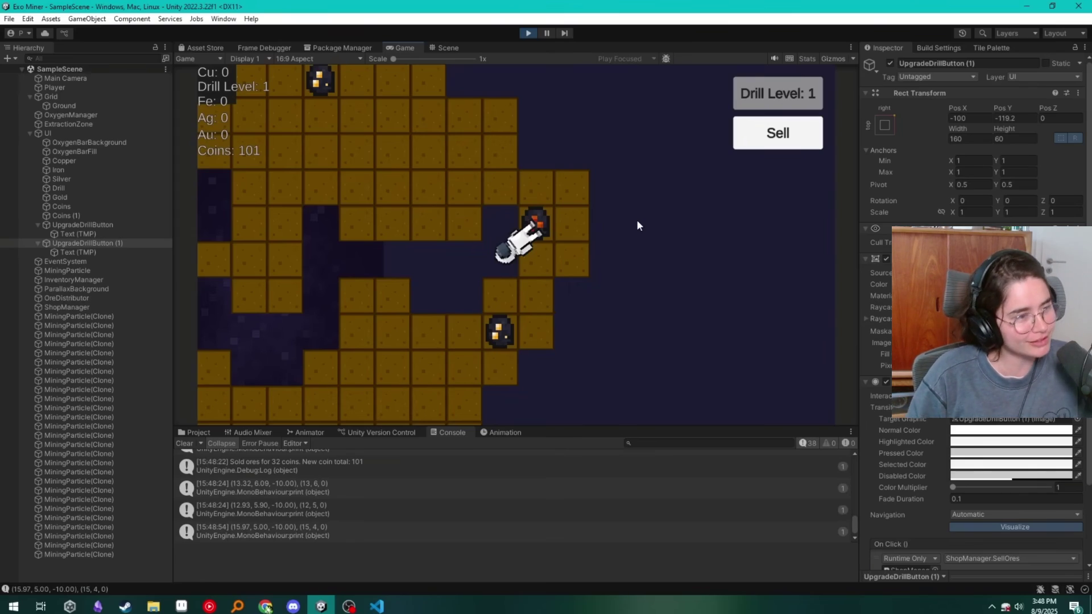
left_click(561, 375)
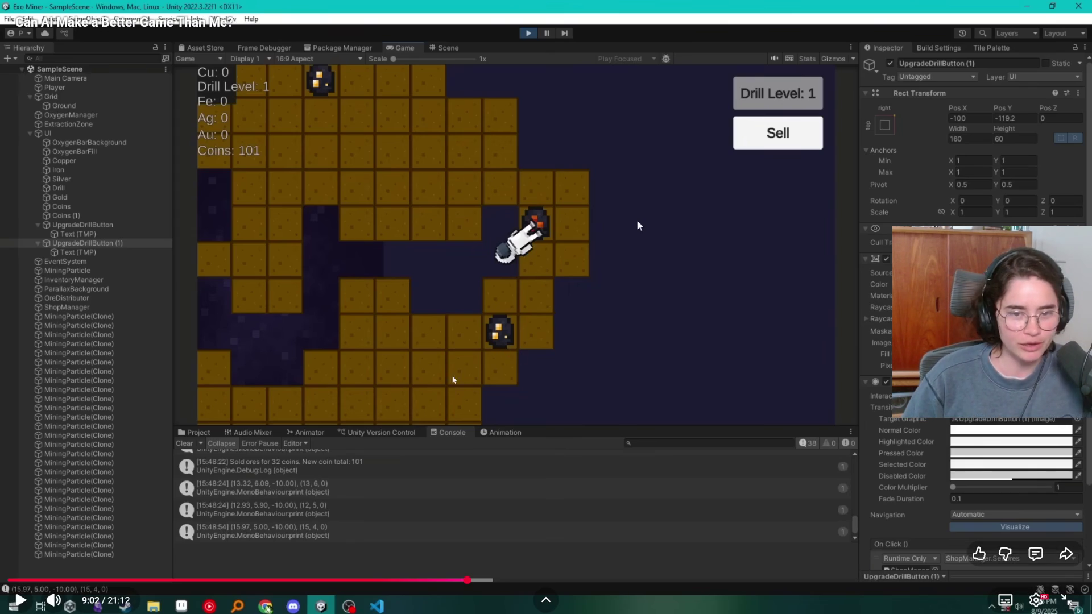
left_click(614, 399)
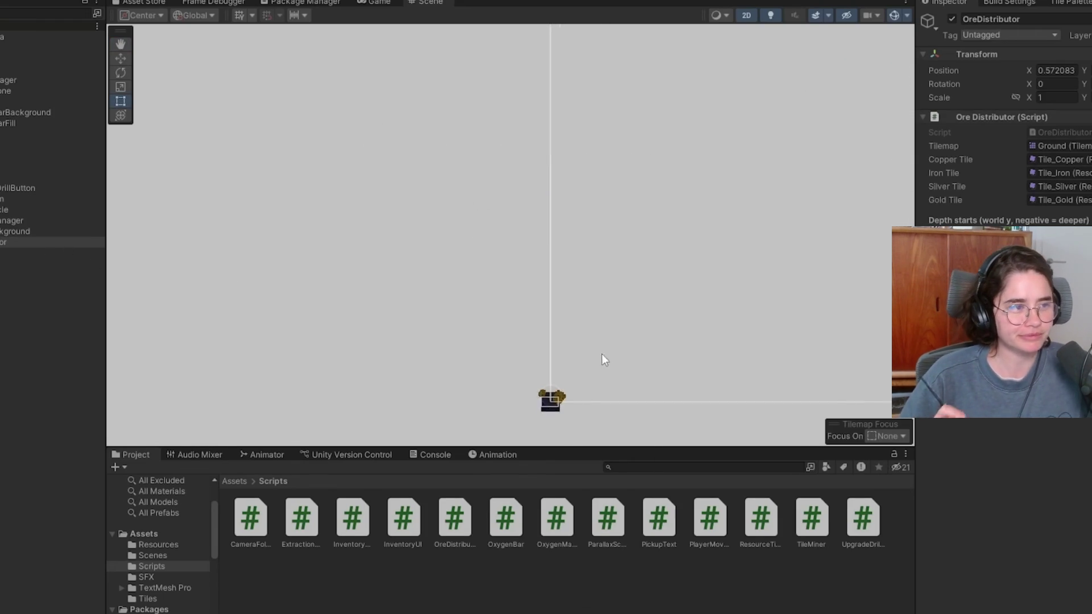
Let the Exo Miner ore-count footage play through to the DAY 6 title card at 9:32
scroll(558, 421, "up", 10)
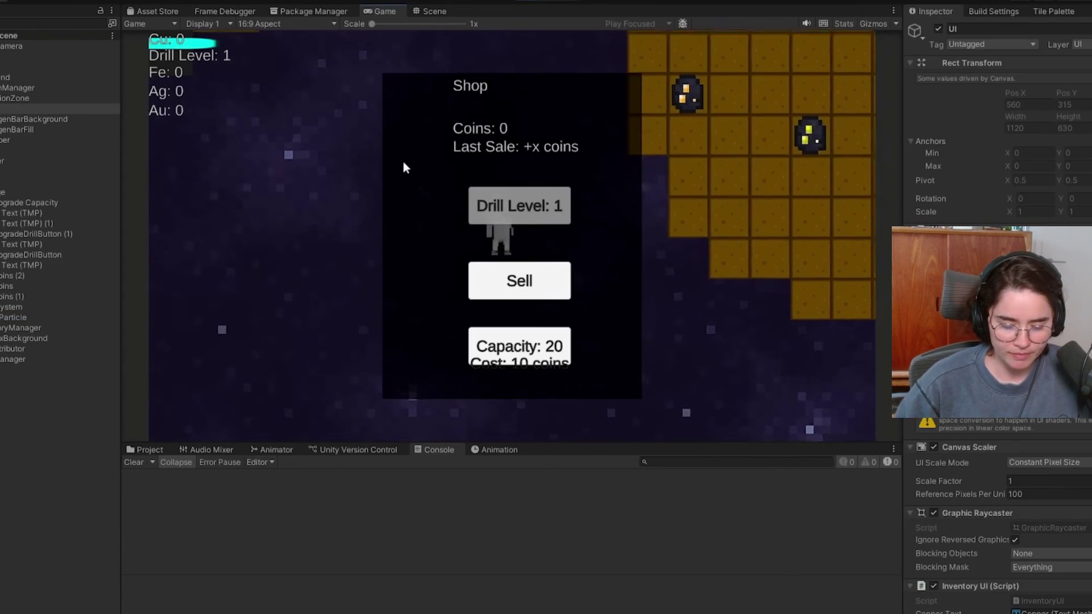
left_click(718, 237)
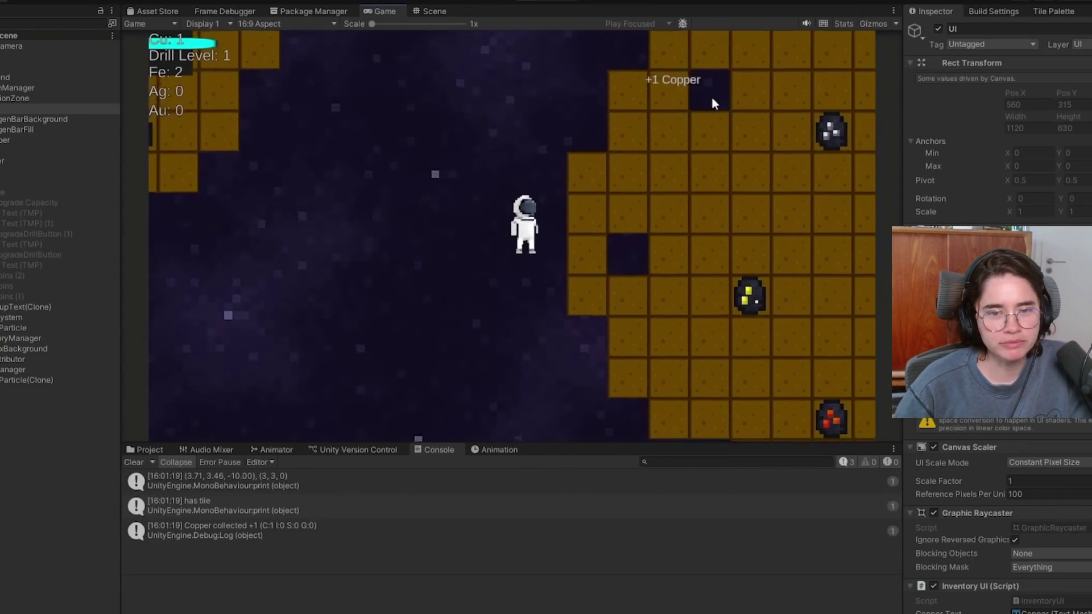
left_click(814, 152)
left_click(736, 249)
left_click(741, 38)
left_click(737, 261)
left_click(743, 200)
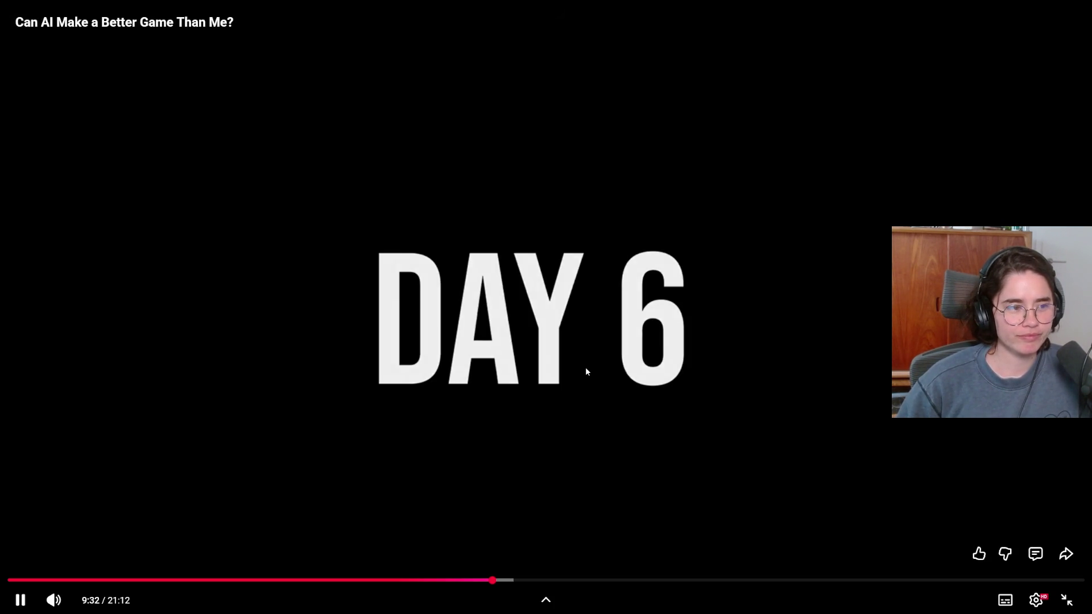
Pause the video right after the DAY 6 title card
left_click(586, 372)
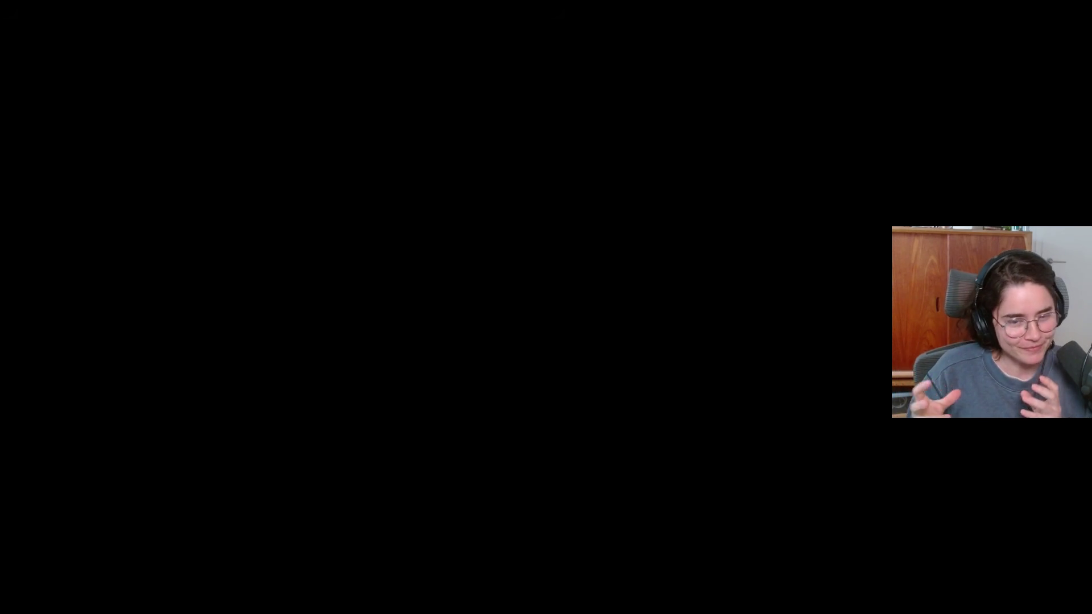
Resume the video into the Day 6 Exo Miner footage with astronaut and extraction zone
mouse_move(604, 370)
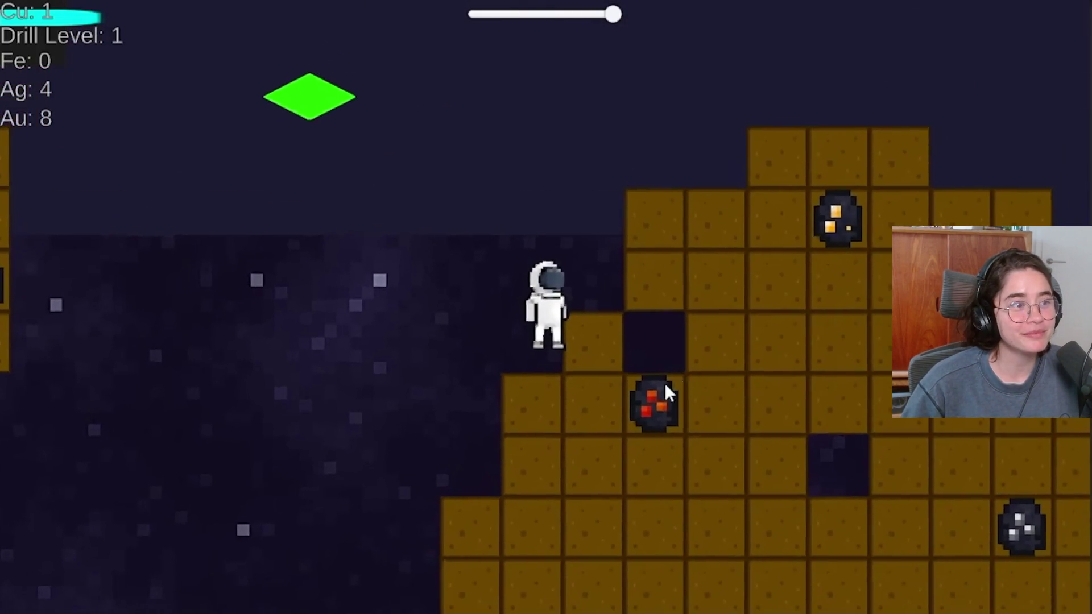
Keep playing past the Exo Miner shop and pixel character animation to the Brilliant sponsor logo
left_click(665, 387)
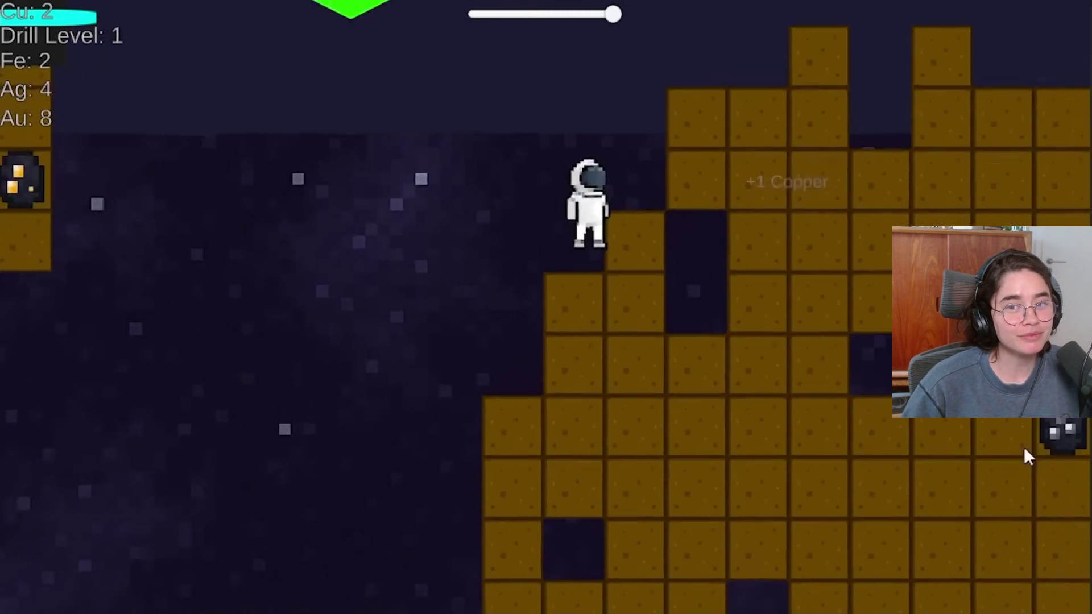
left_click(1025, 450)
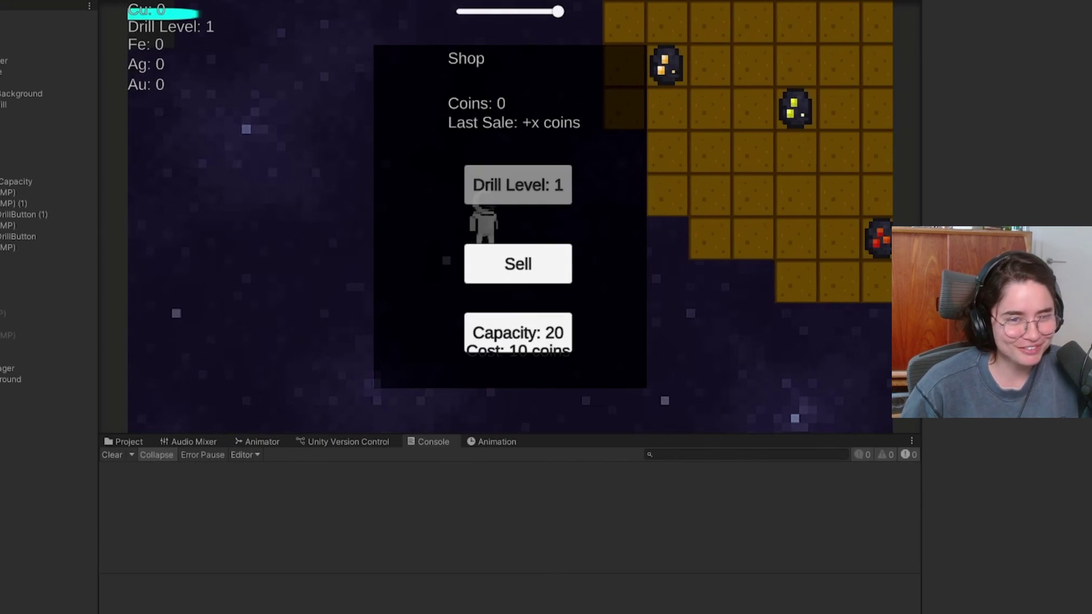
key("w")
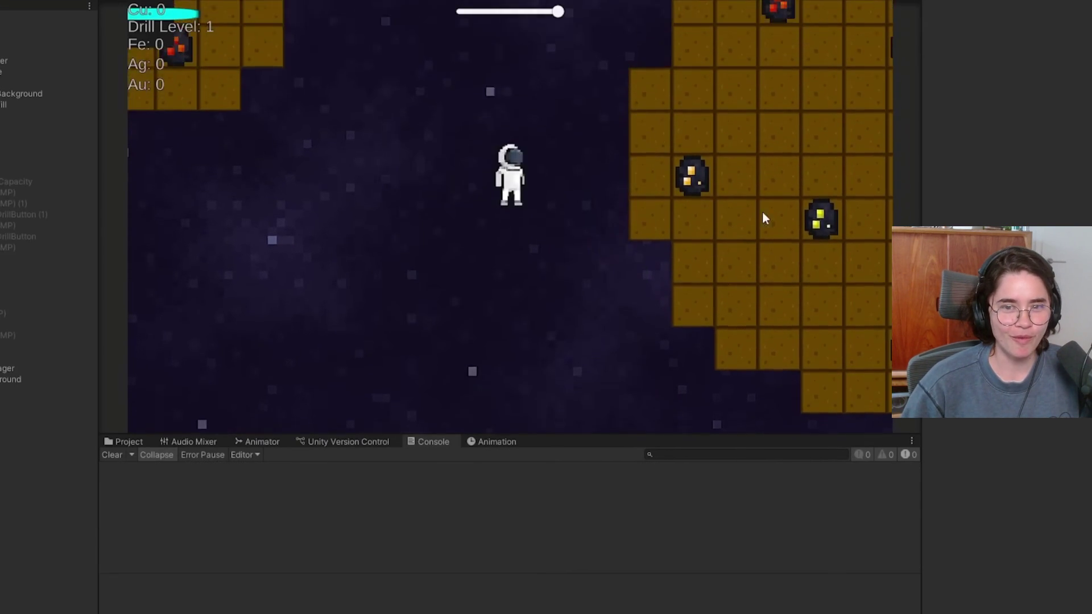
key("w")
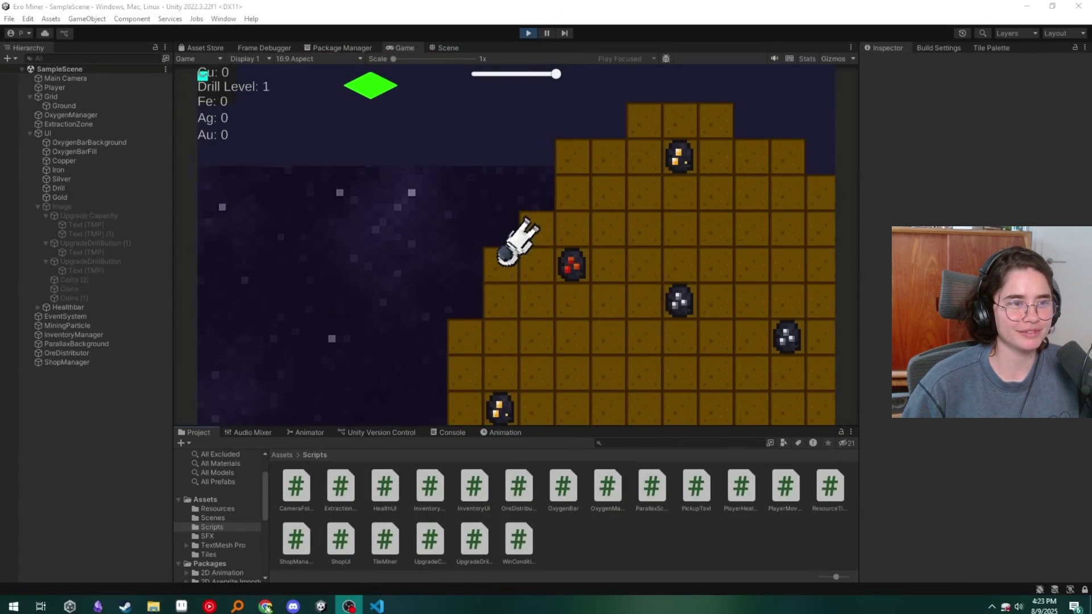
left_click(523, 31)
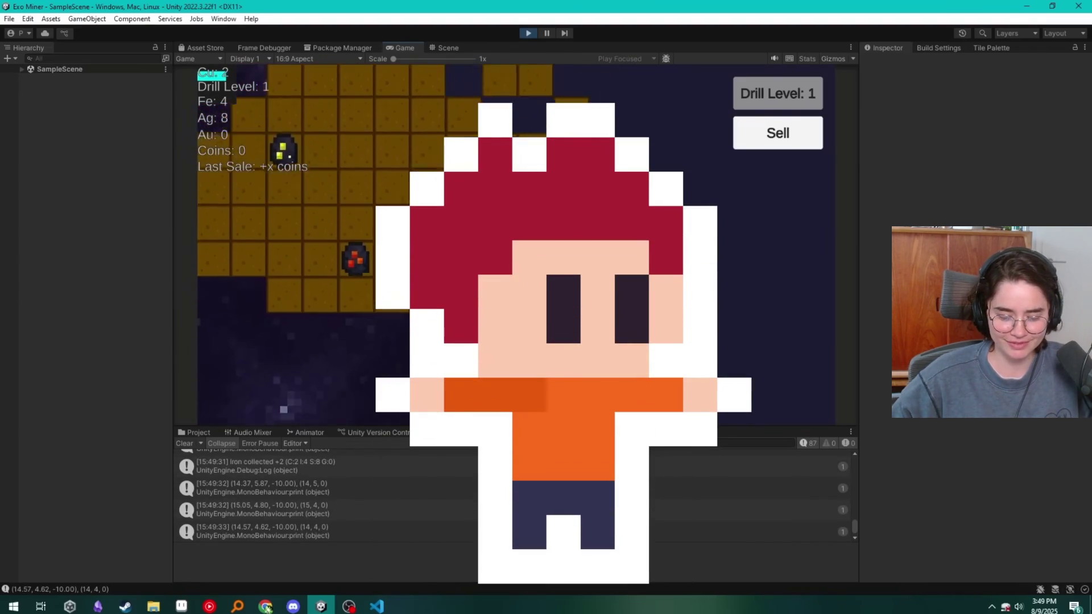
key("s")
key("a")
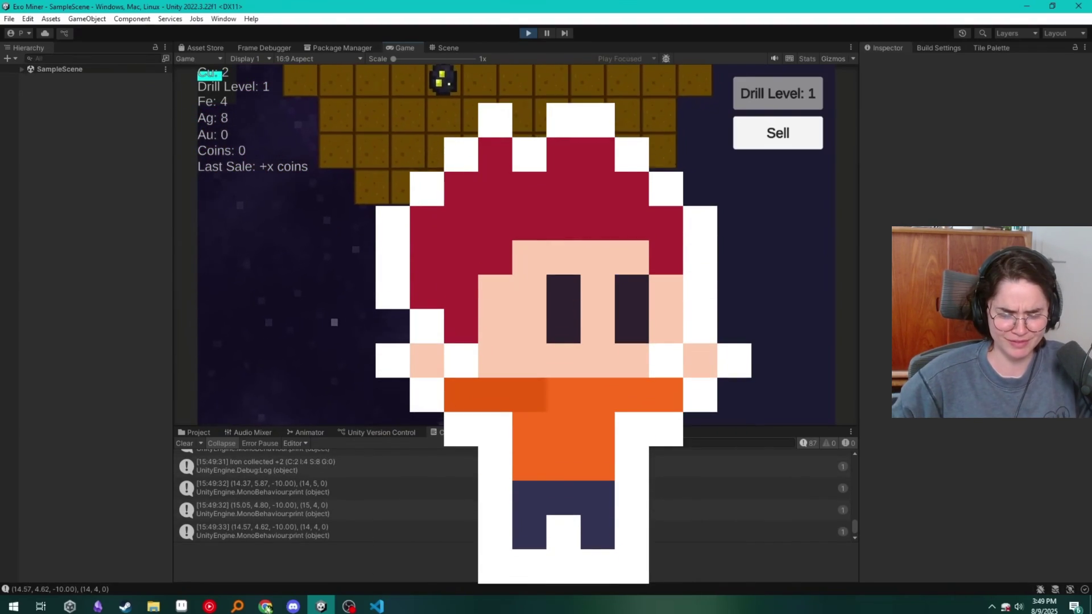
key("a")
key("s")
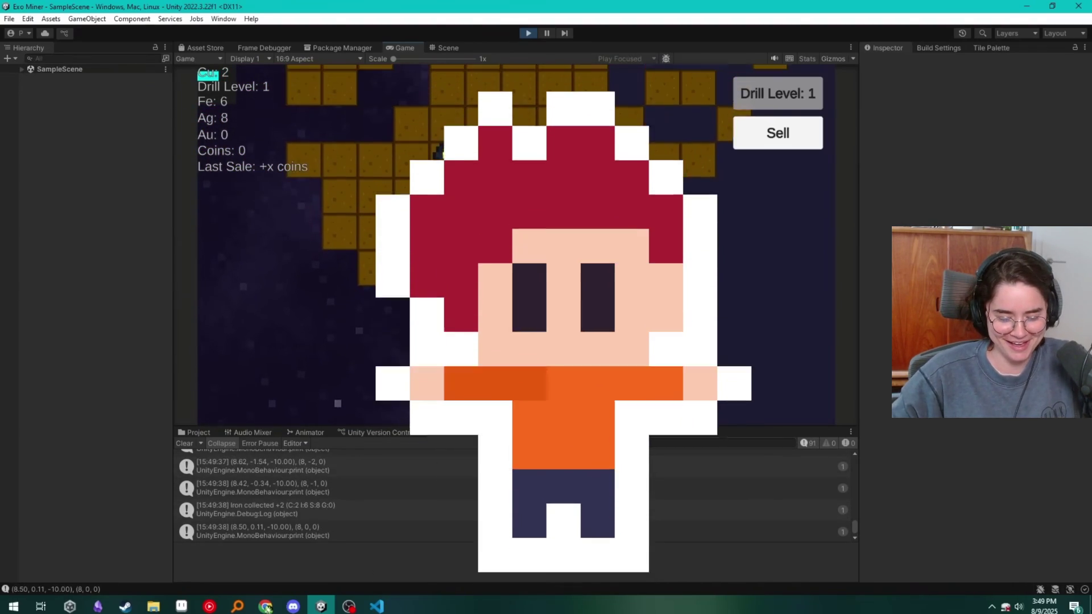
key("w")
key("a")
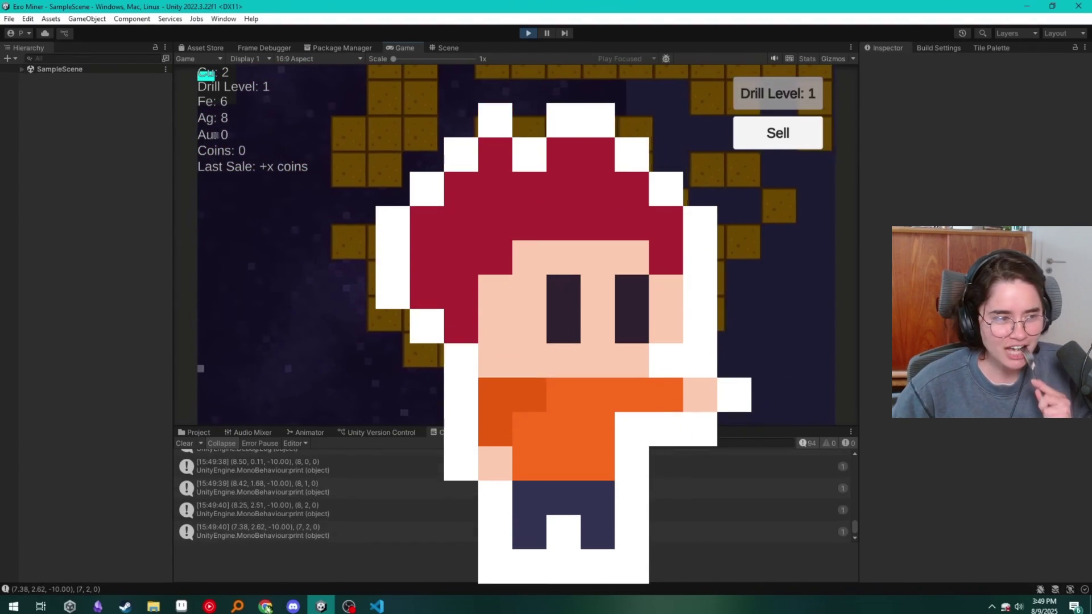
key("a")
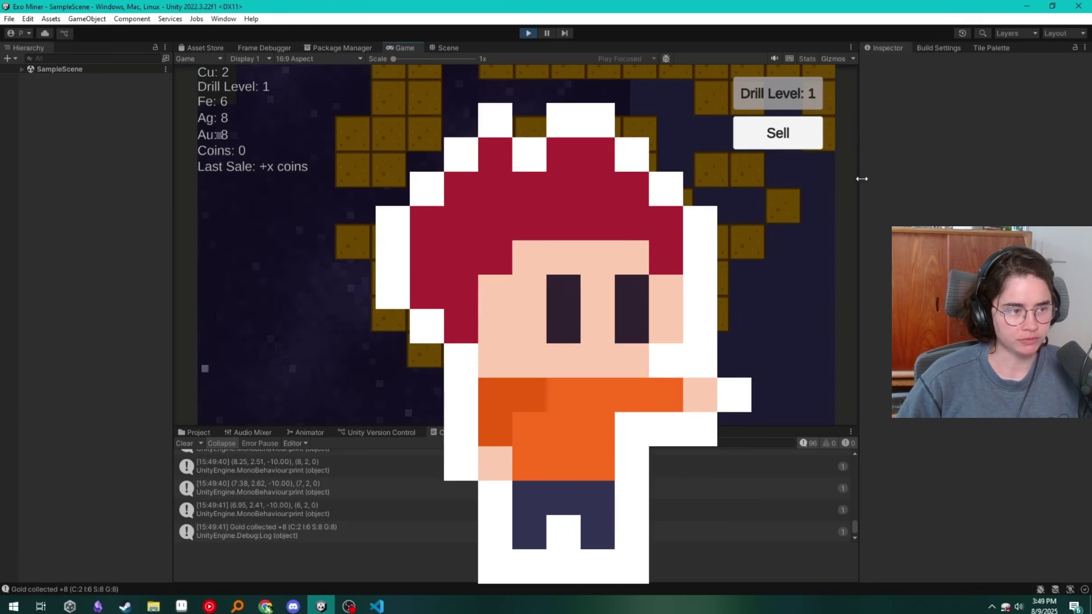
mouse_move(509, 394)
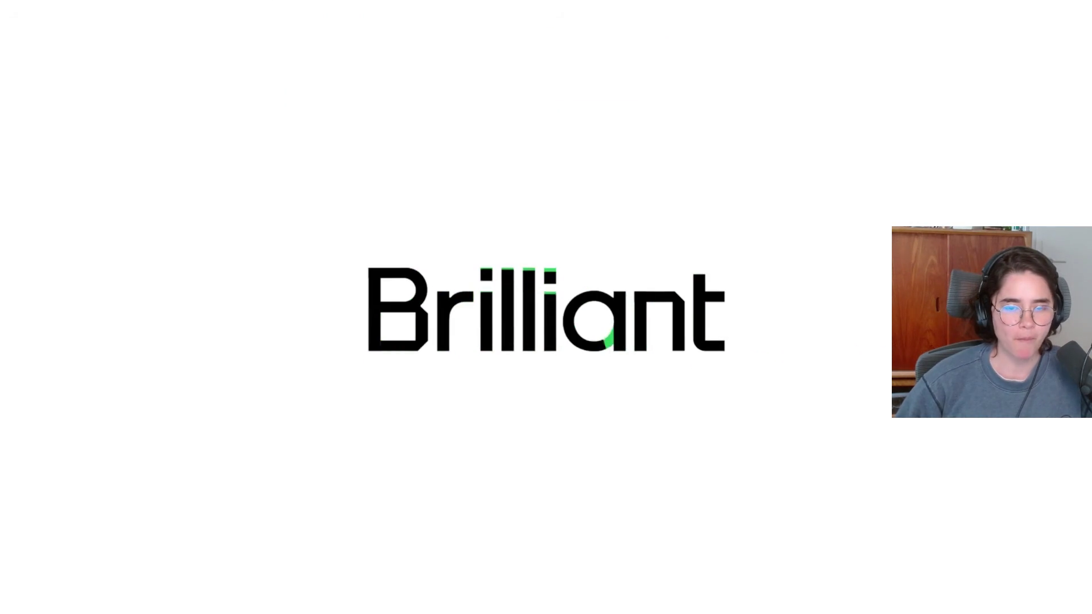
Pause and resume the video, then jump ahead past the Brilliant sponsor read with L and Right arrow
mouse_move(549, 344)
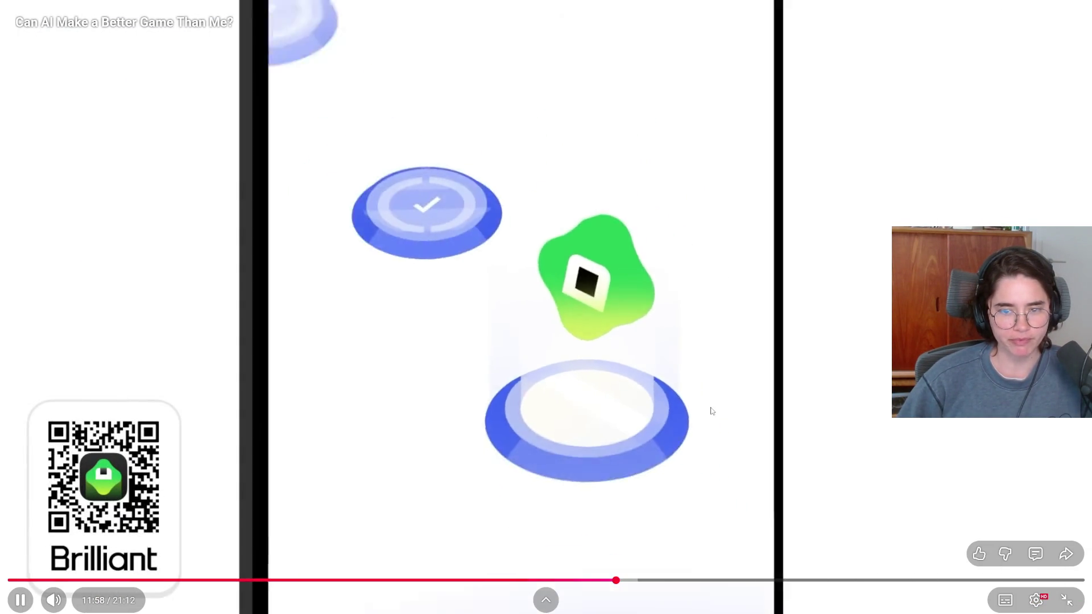
left_click(739, 412)
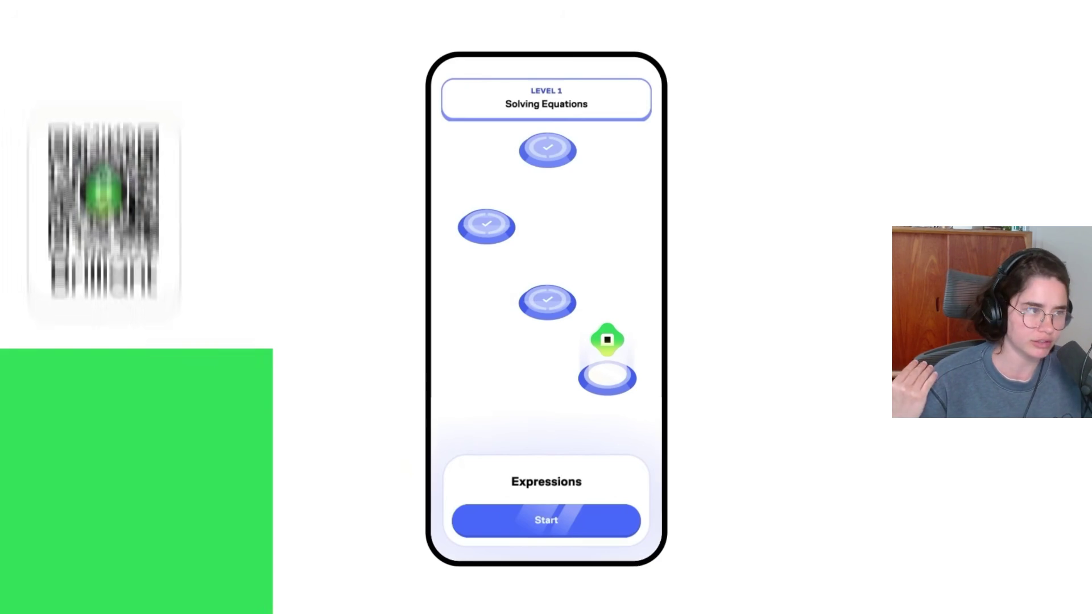
left_click(837, 397)
left_click(785, 474)
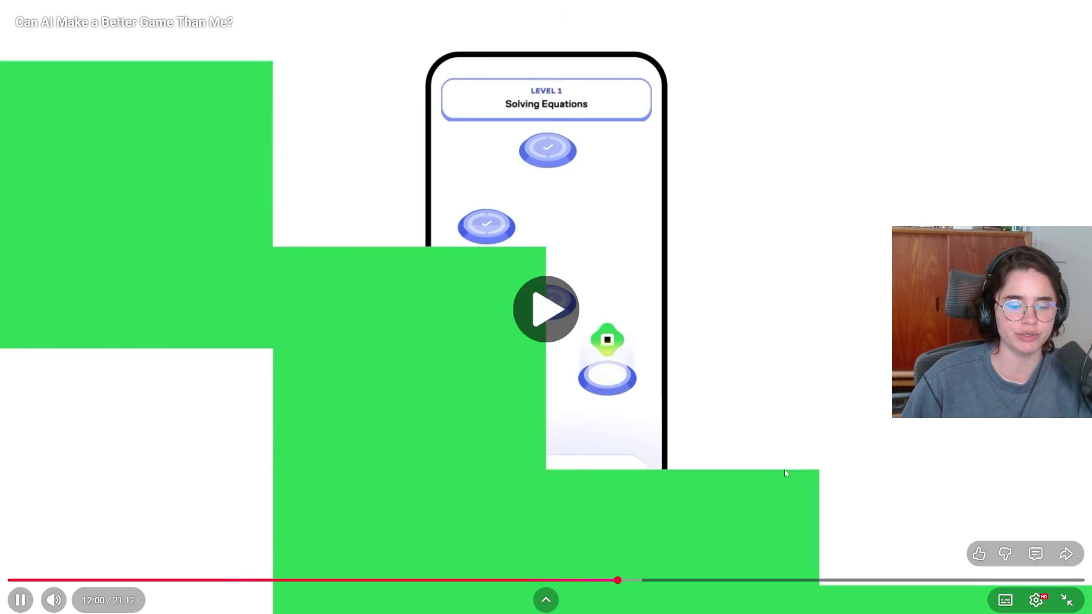
key("l")
key("l")
key("l")
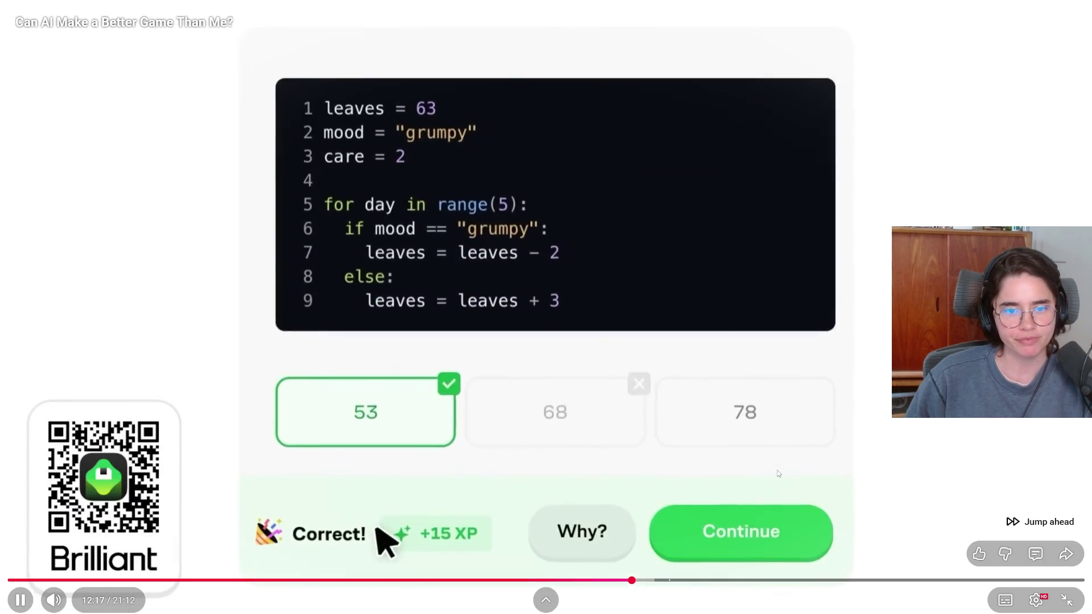
key("l")
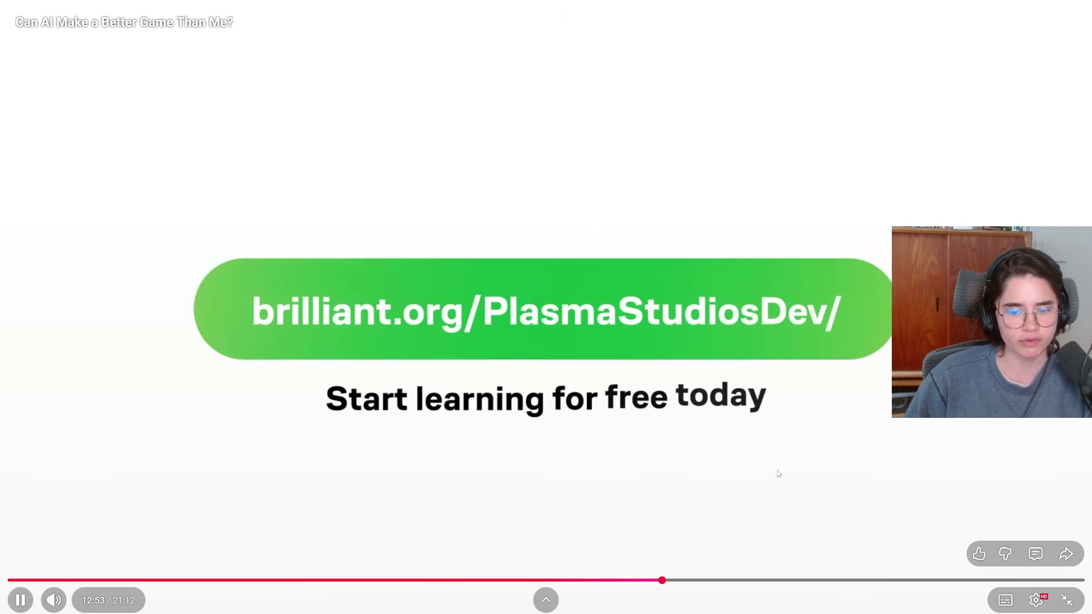
key("Right")
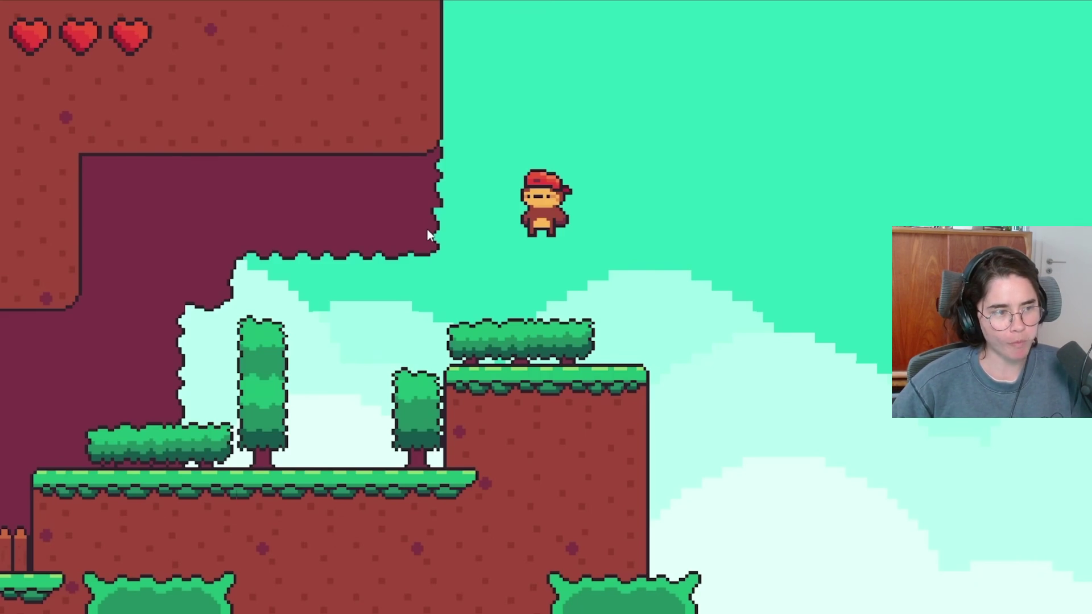
Let the video play on from the platformer demo into the neon Exo Miner build's title screen
mouse_move(564, 453)
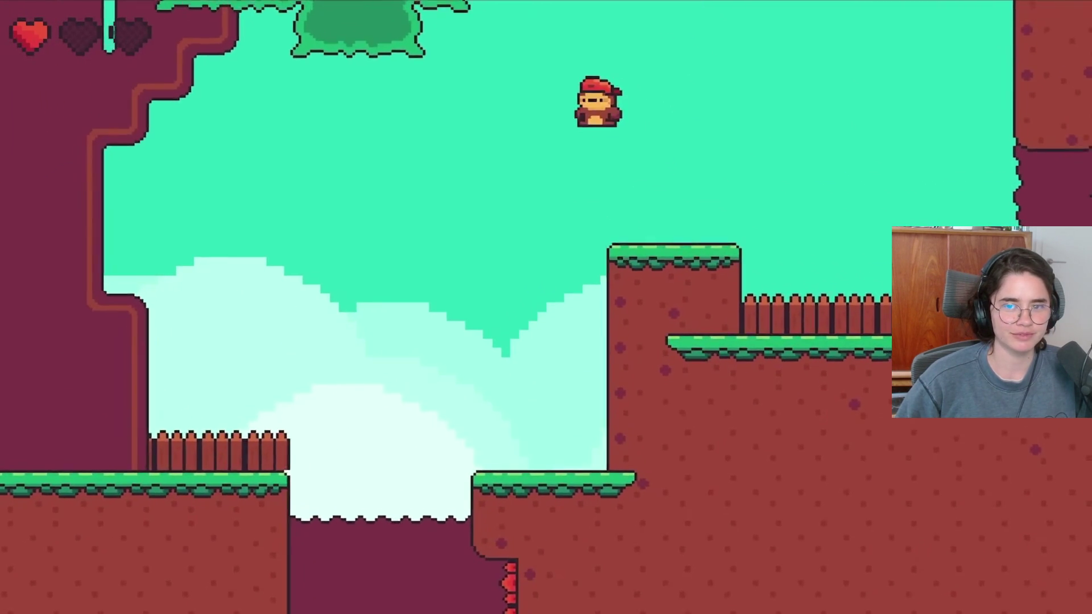
mouse_move(536, 491)
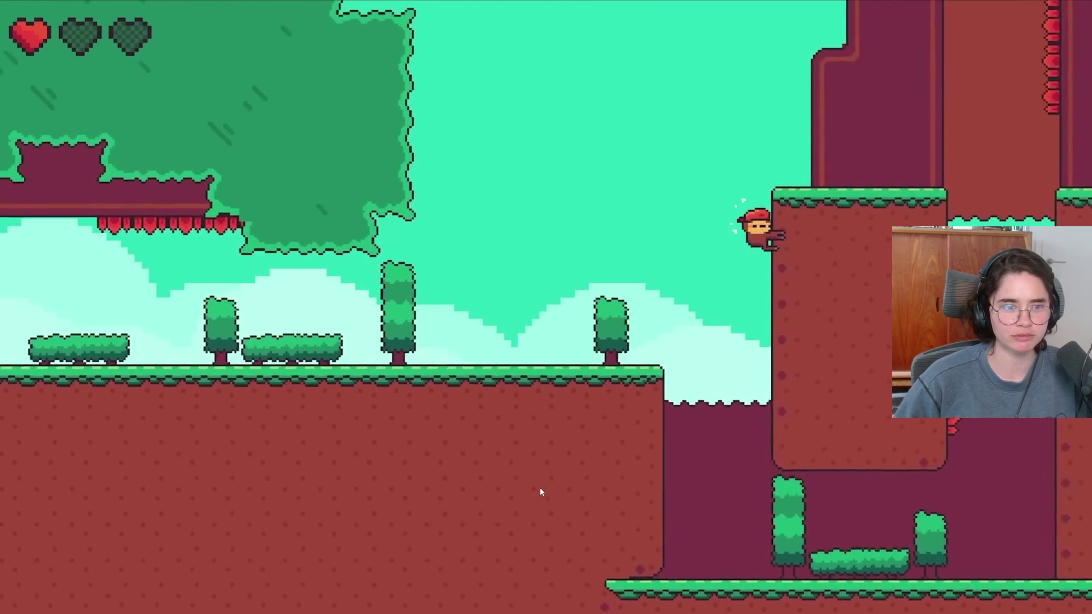
mouse_move(520, 432)
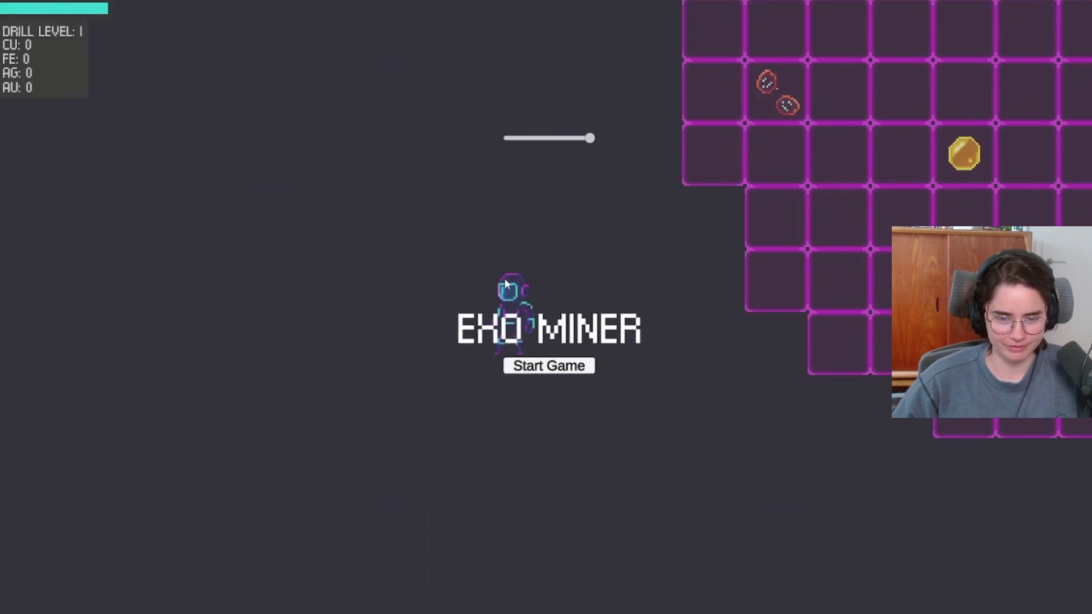
Follow the Exo Miner run as the astronaut flies up and mines silver, gold and copper ore
left_click(566, 370)
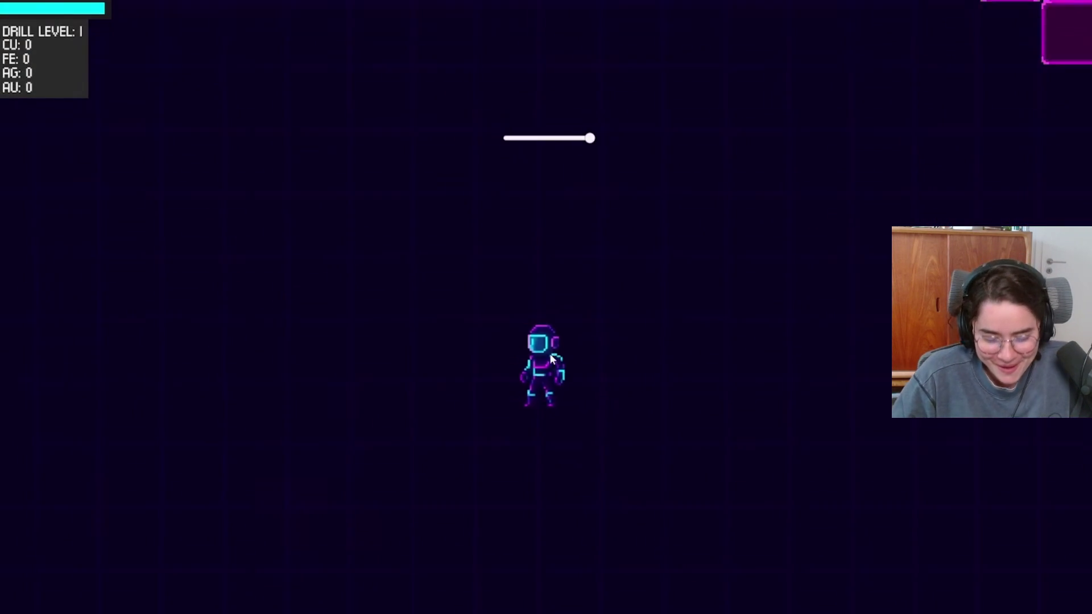
key("w")
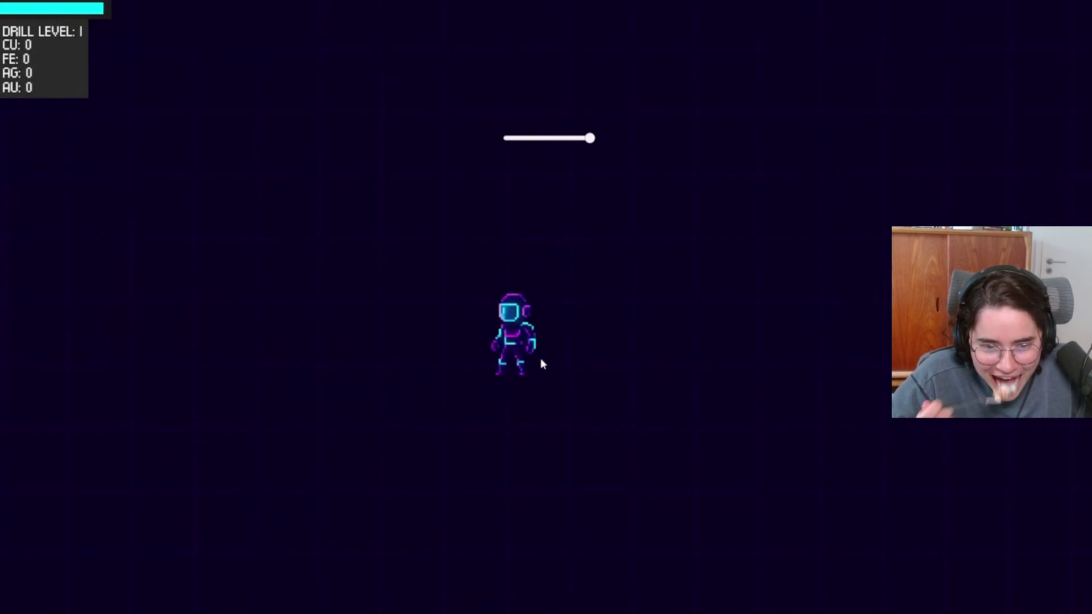
key("w")
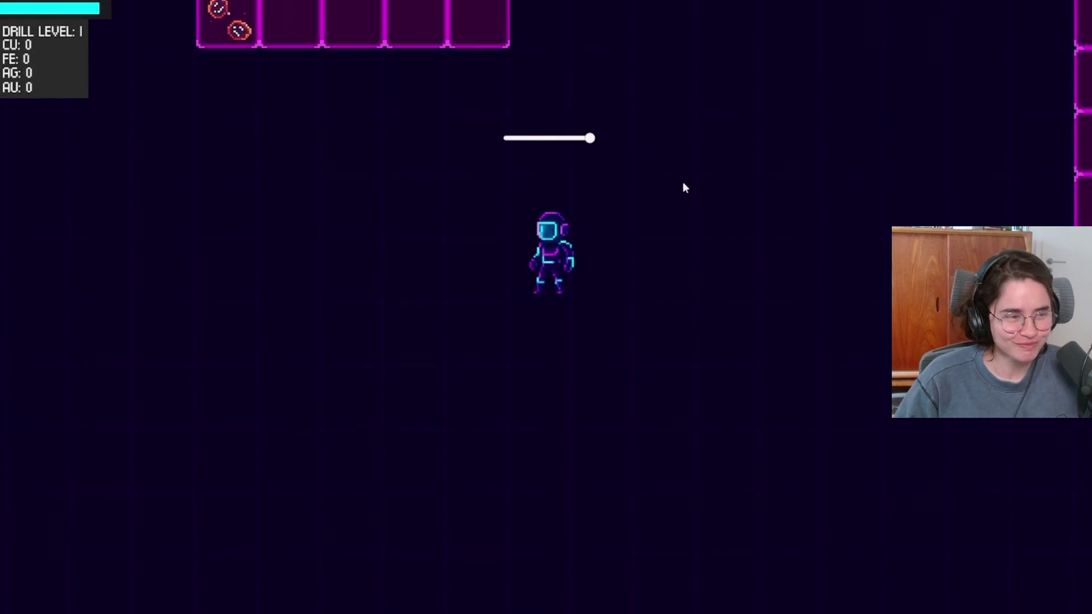
key("a")
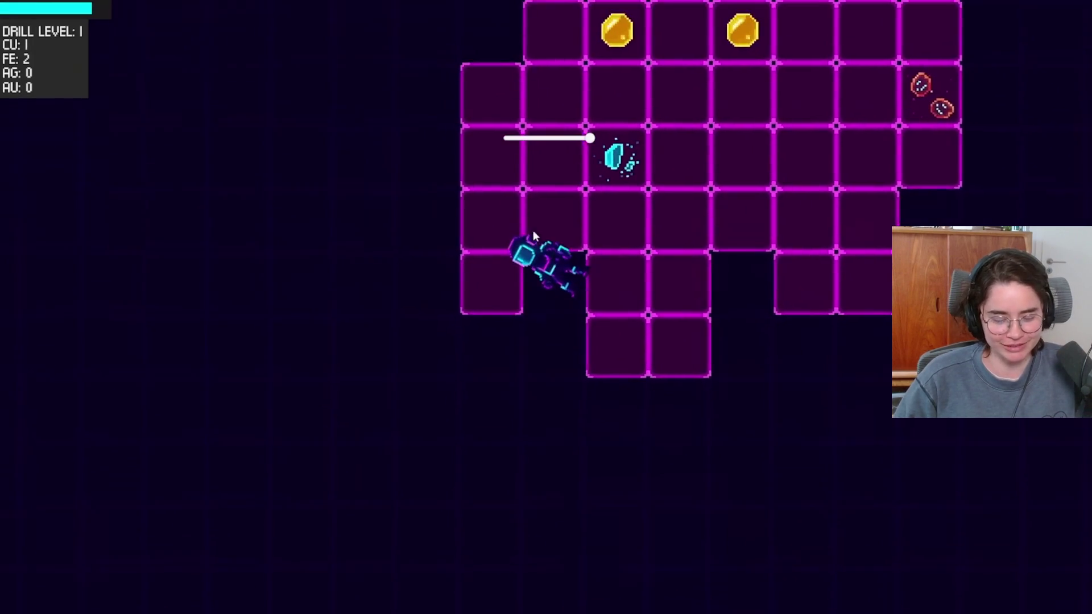
left_click(594, 215)
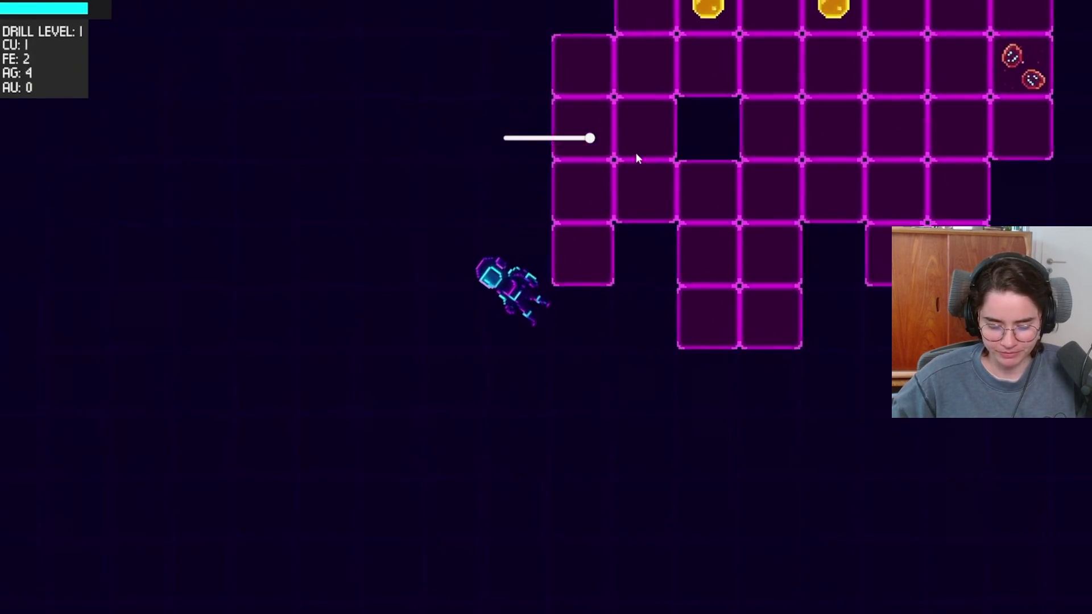
left_click(742, 208)
left_click(824, 293)
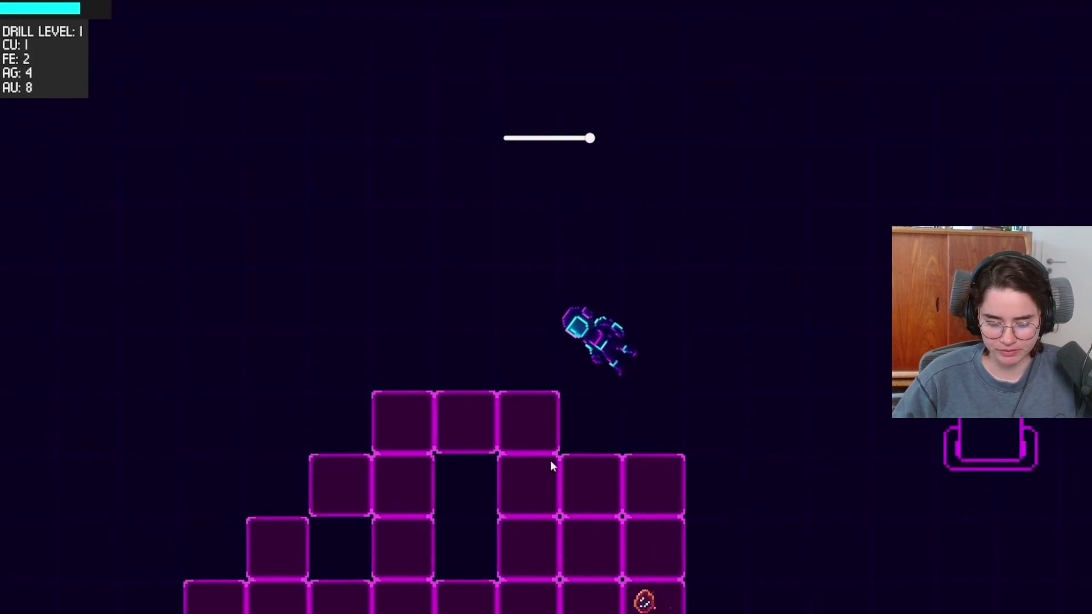
left_click(512, 458)
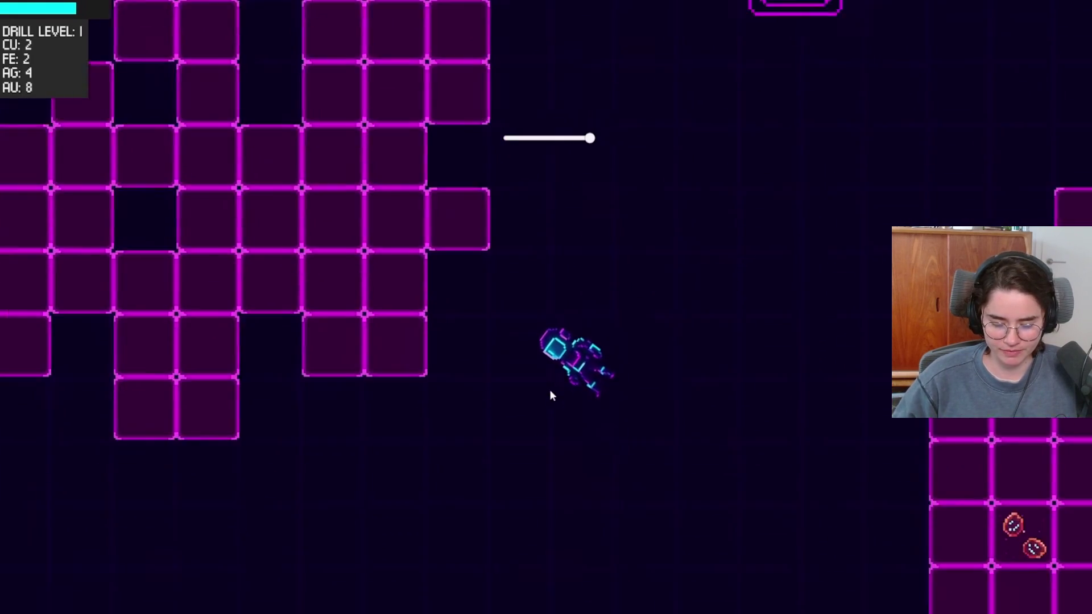
Continue through the mining gameplay and pause at 18:10 with 8 gold and 1 copper
key("e")
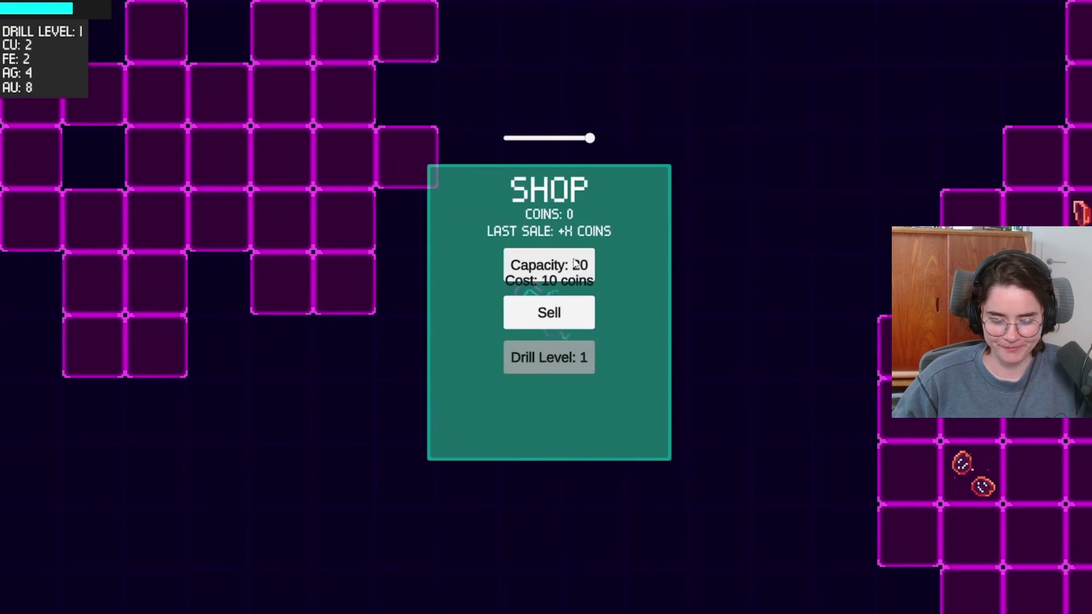
left_click(573, 313)
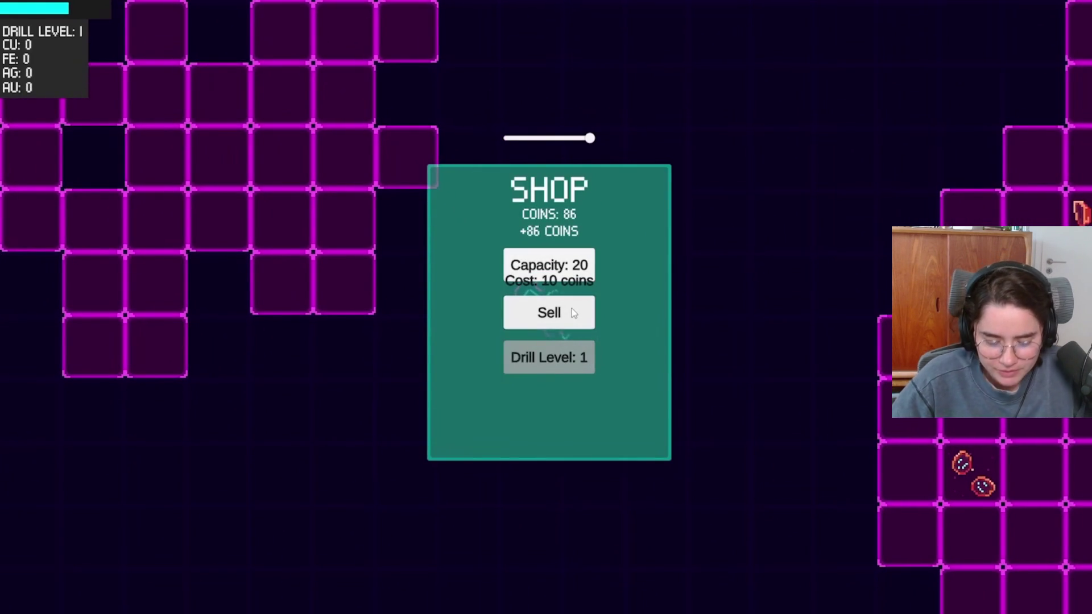
left_click(574, 313)
left_click(561, 277)
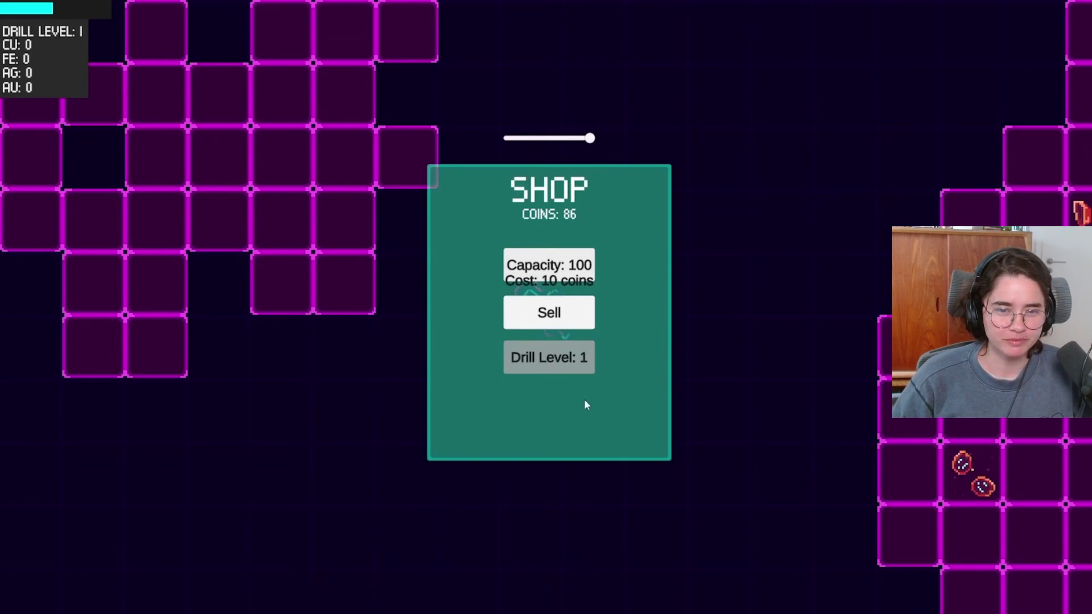
key("d")
left_click(753, 345)
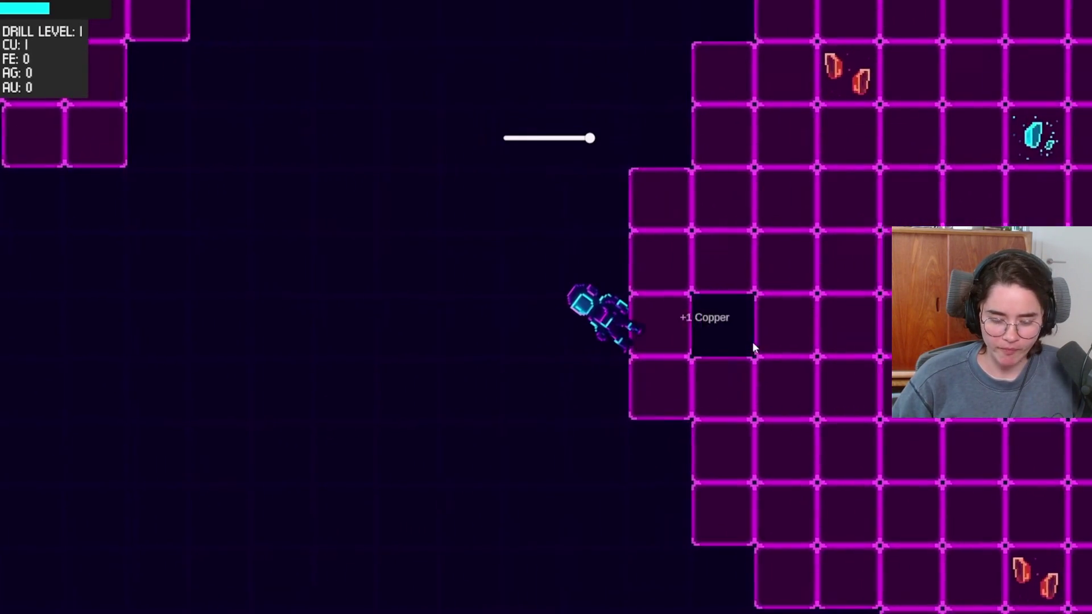
left_click(790, 256)
left_click(779, 227)
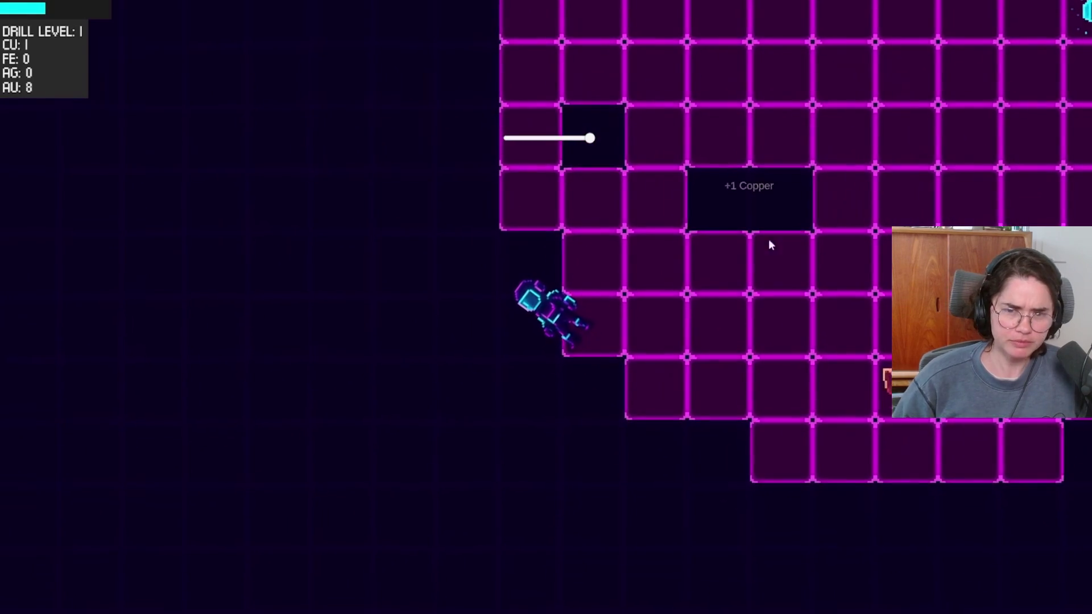
left_click(389, 439)
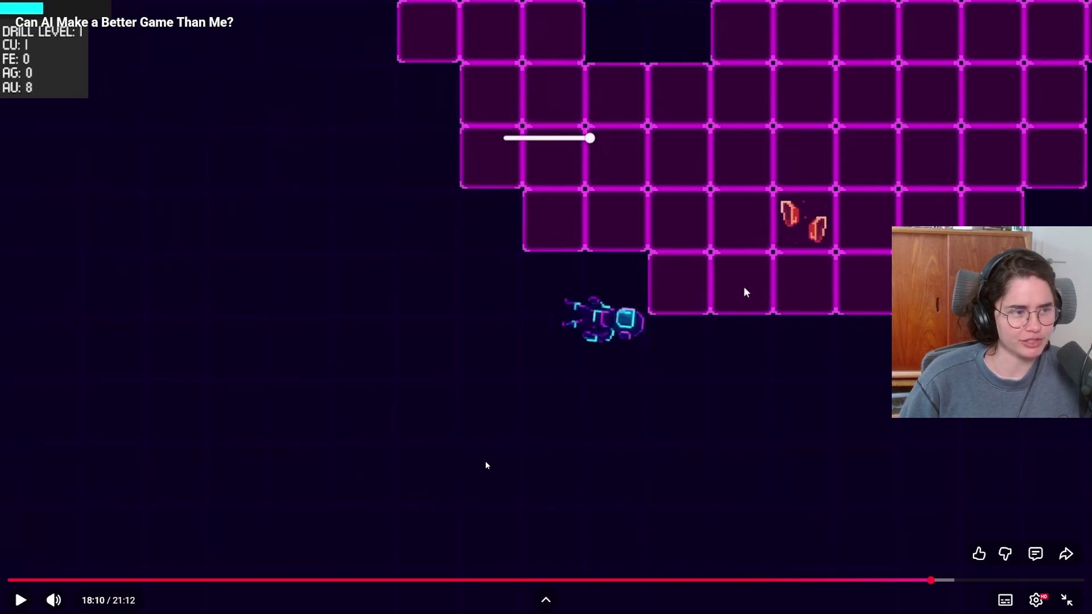
Resume the video and keep watching the Exo Miner gameplay
left_click(487, 465)
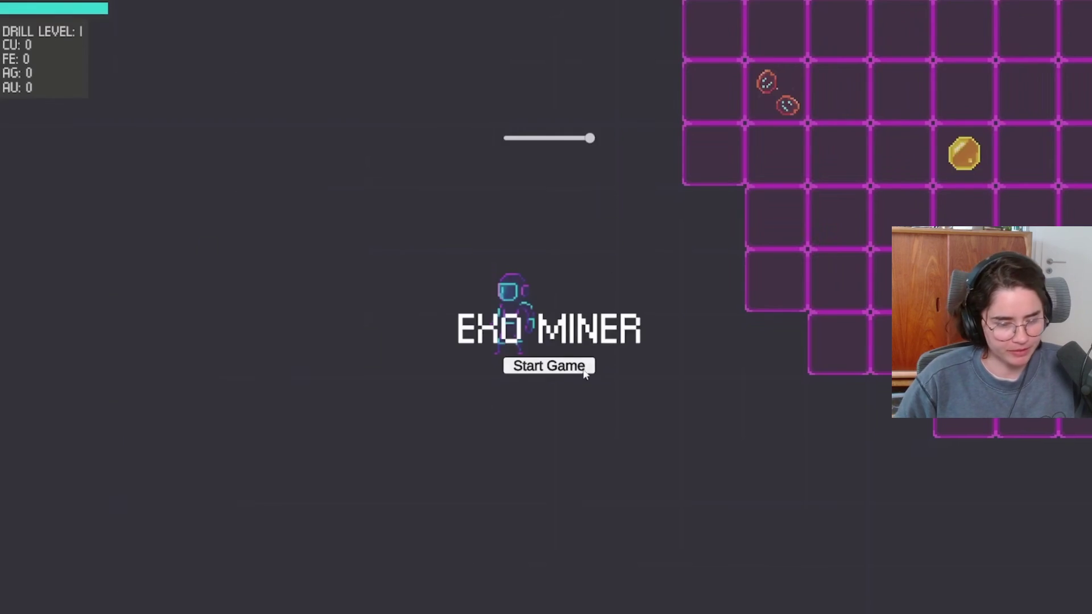
left_click(585, 373)
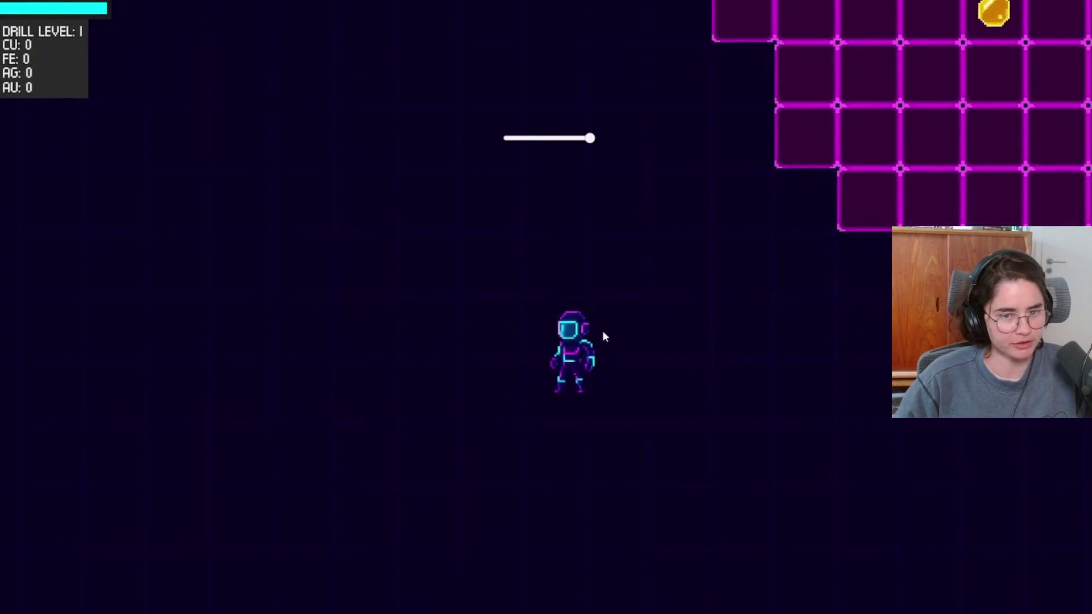
left_click(655, 139)
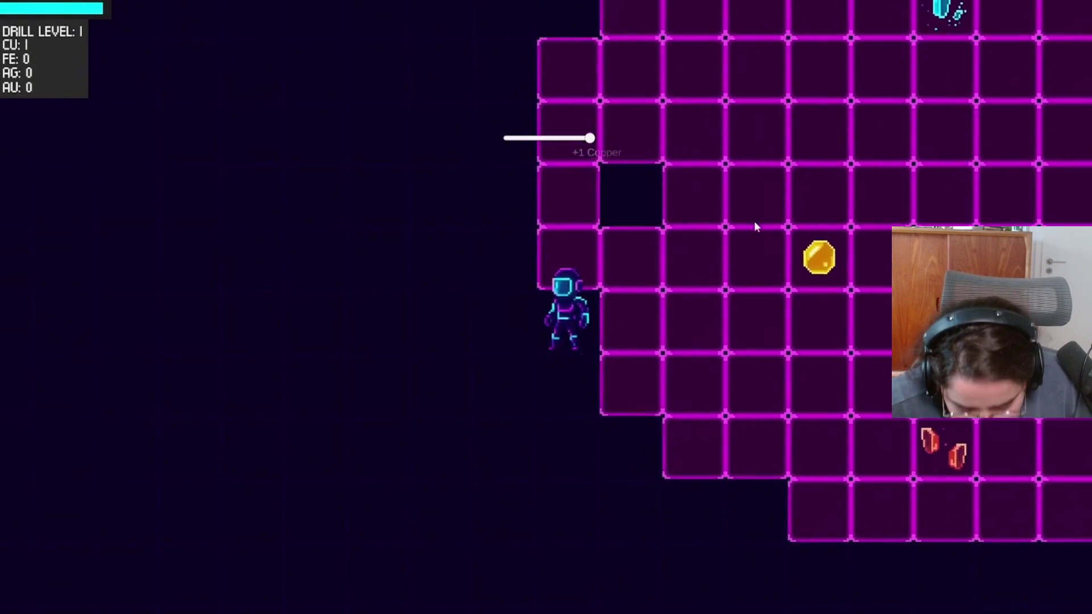
left_click(783, 245)
left_click(834, 127)
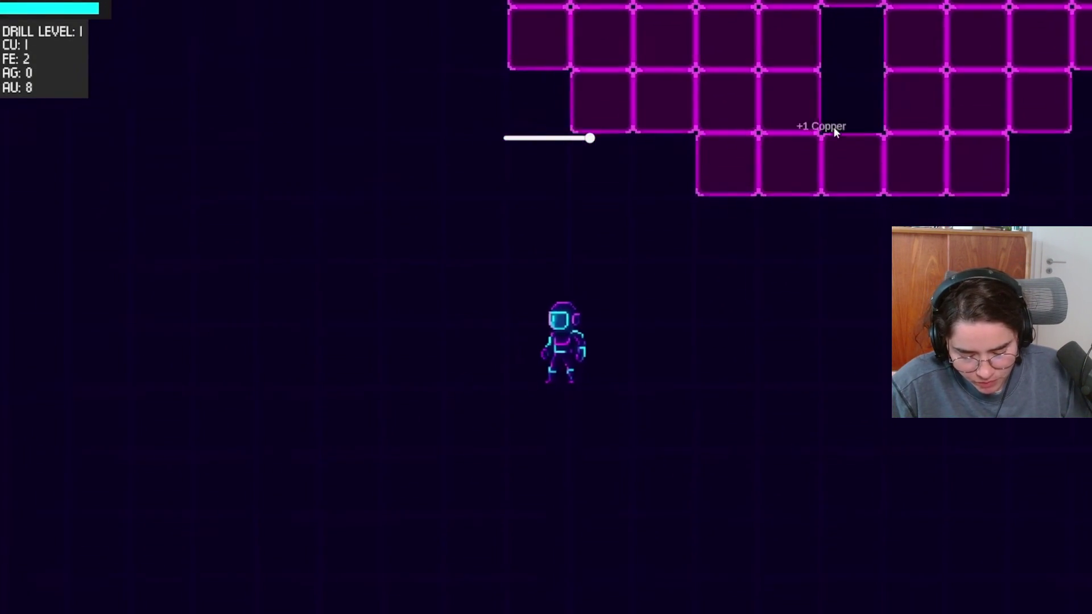
key("d")
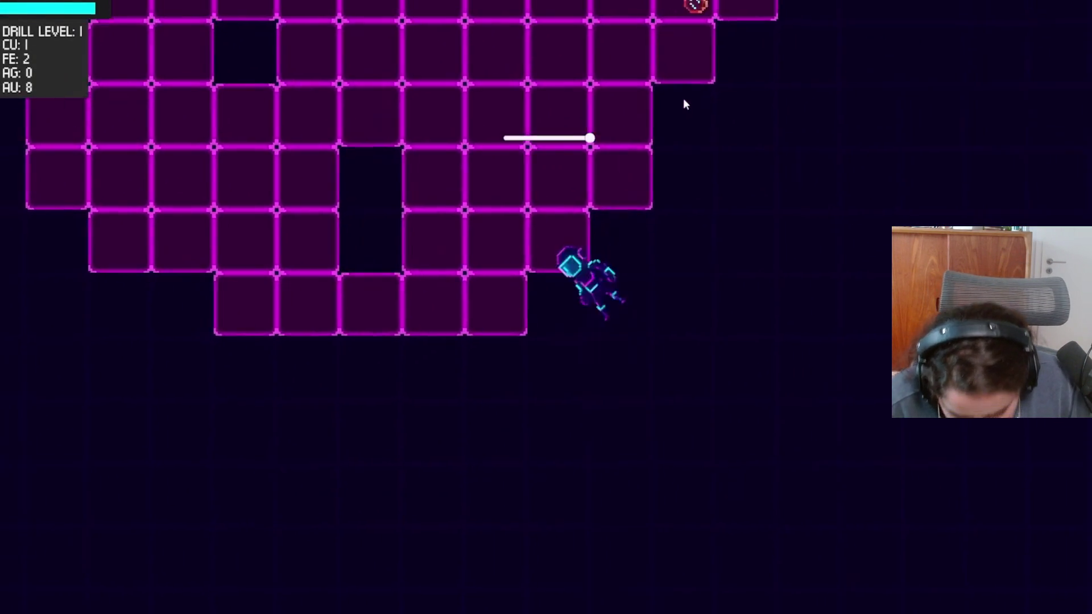
left_click(261, 228)
left_click(396, 205)
key("s")
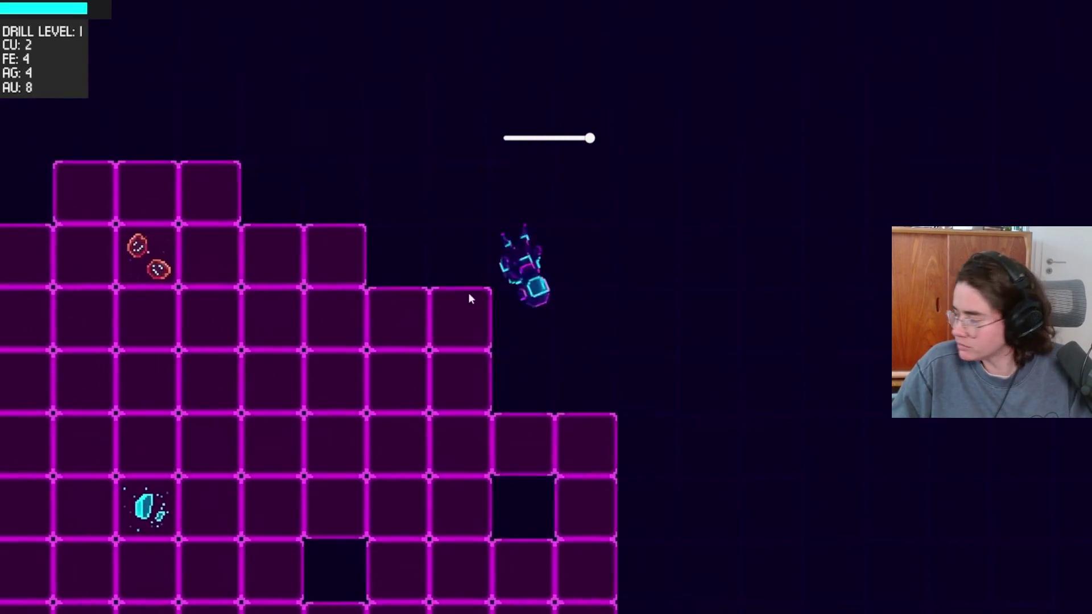
left_click(421, 435)
key("a")
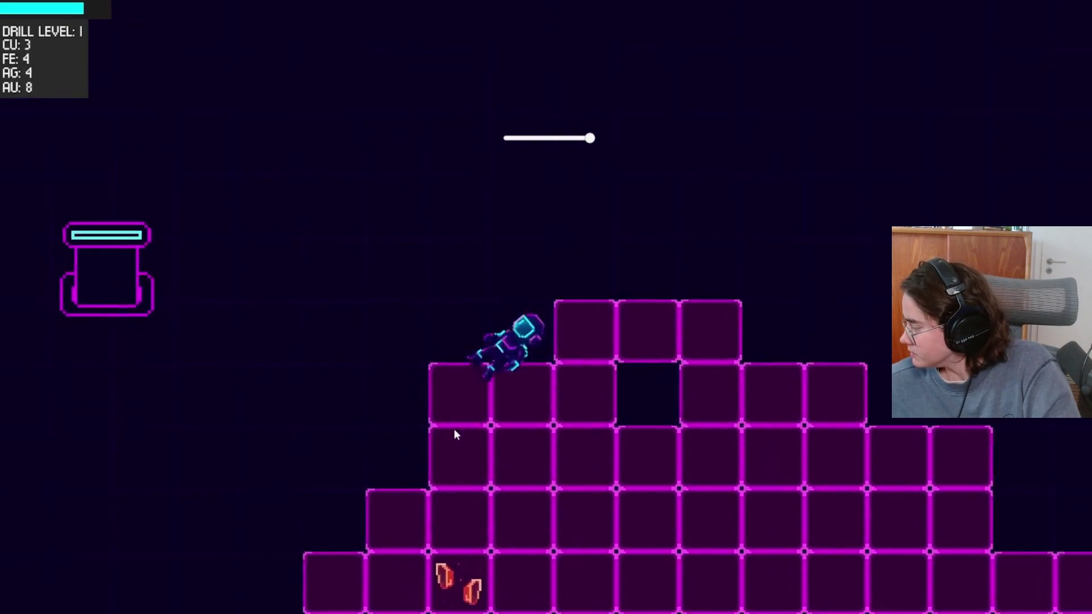
key("d")
left_click(790, 469)
left_click(797, 395)
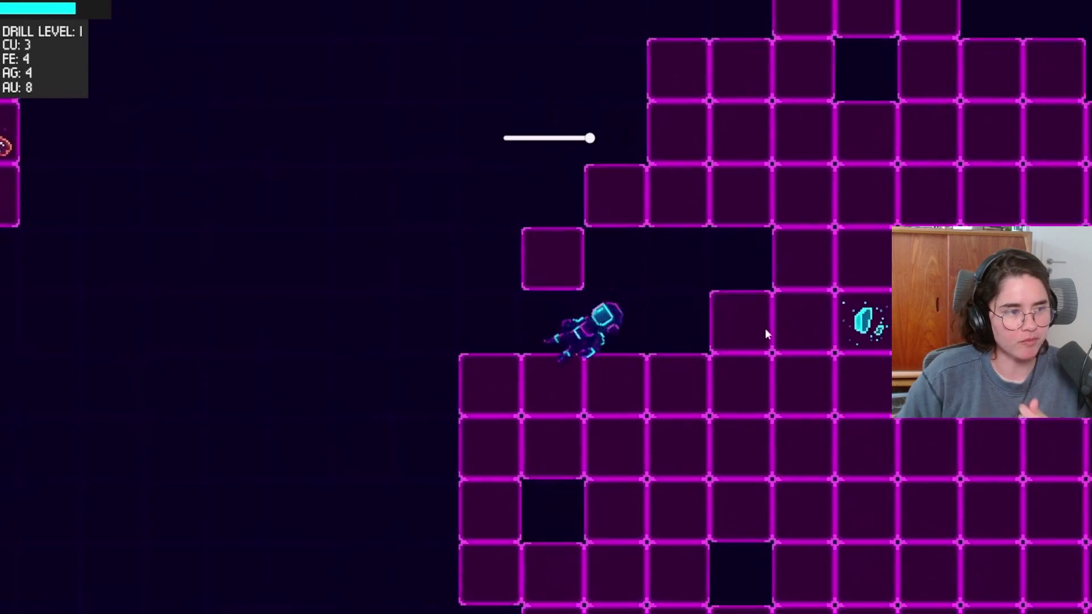
Pause briefly on the shop screen at 18:56, then resume past the 'You Win!' screen
mouse_move(496, 339)
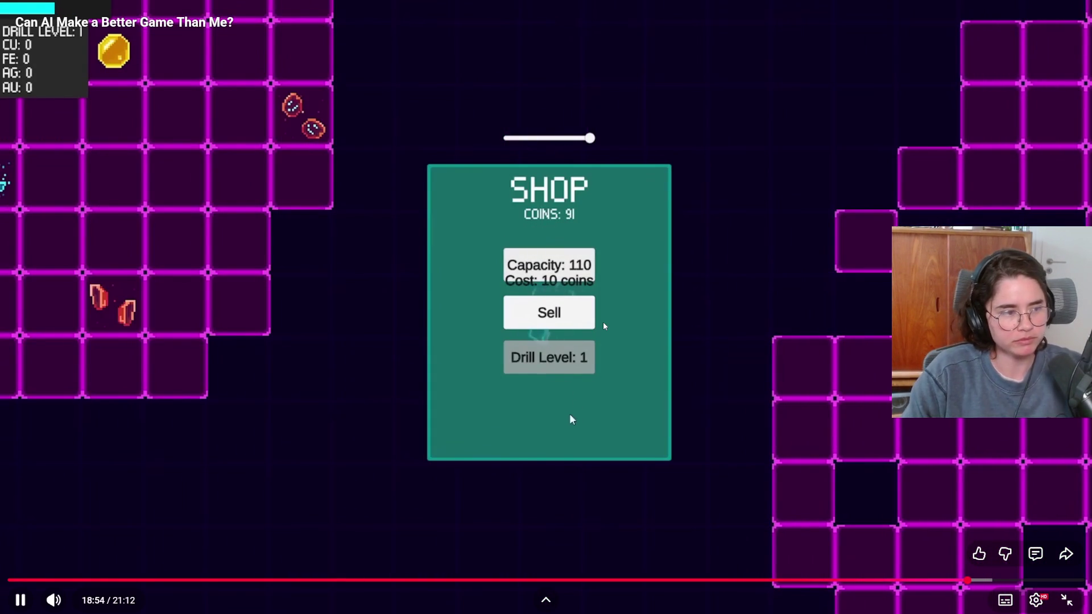
left_click(653, 316)
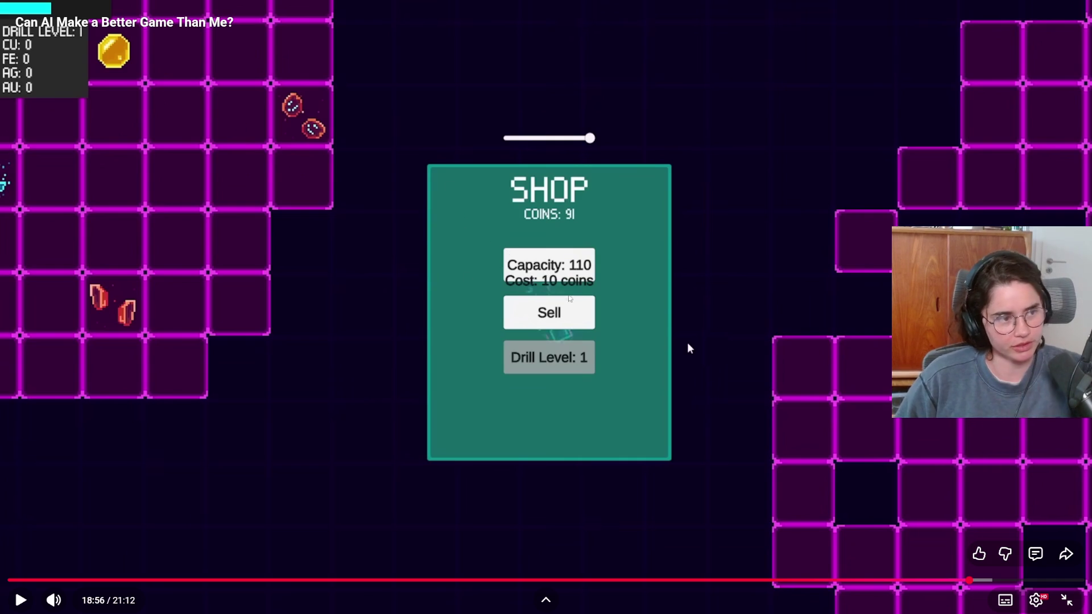
left_click(688, 348)
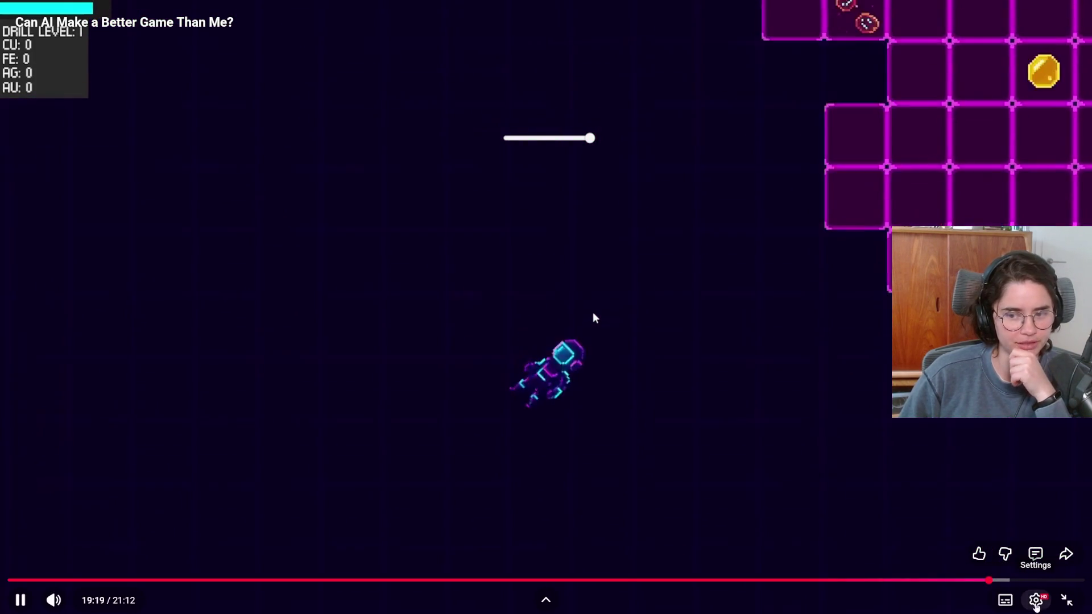
Set the video's playback speed to 1.5x from the settings gear, then close the panel
left_click(1036, 601)
left_click(995, 524)
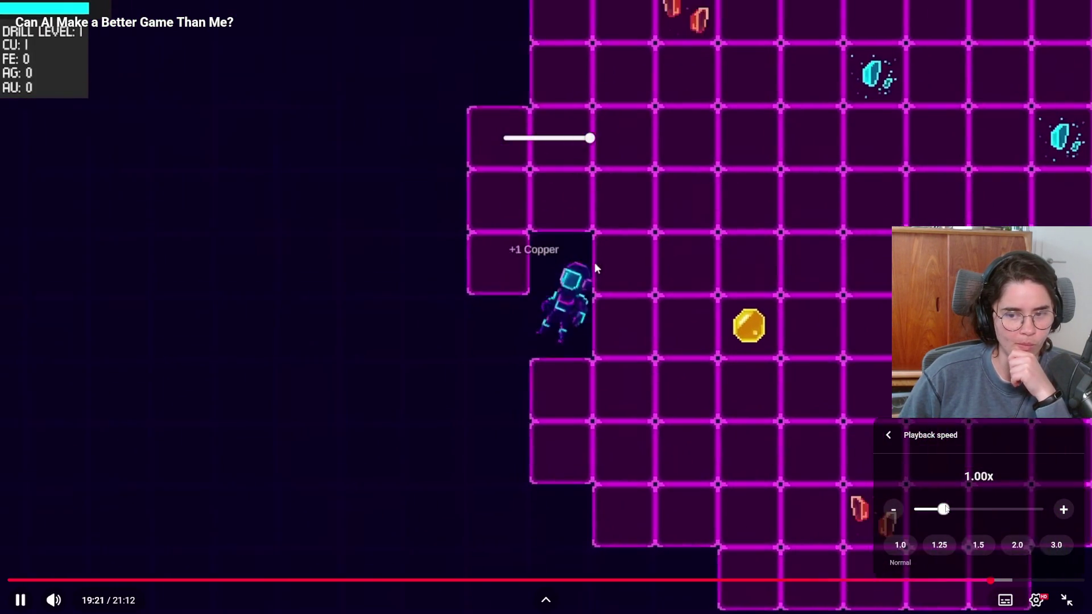
left_click(976, 542)
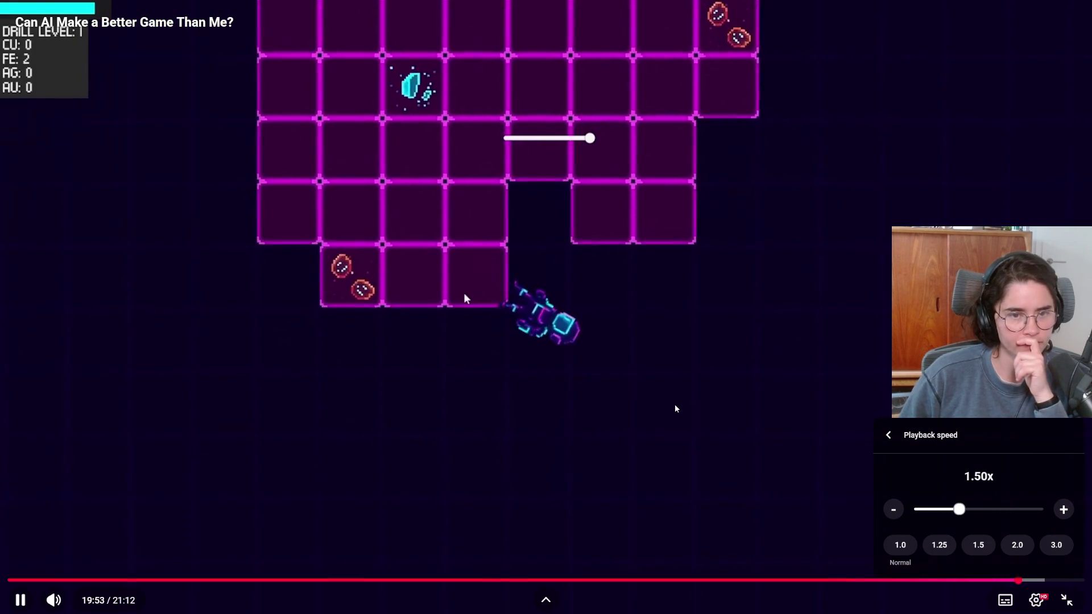
left_click(597, 376)
Exit fullscreen, pause at 19:59 and scroll down through the video's 354 comments
key("Escape")
left_click(573, 220)
scroll(404, 355, "down", 5)
scroll(404, 354, "down", 5)
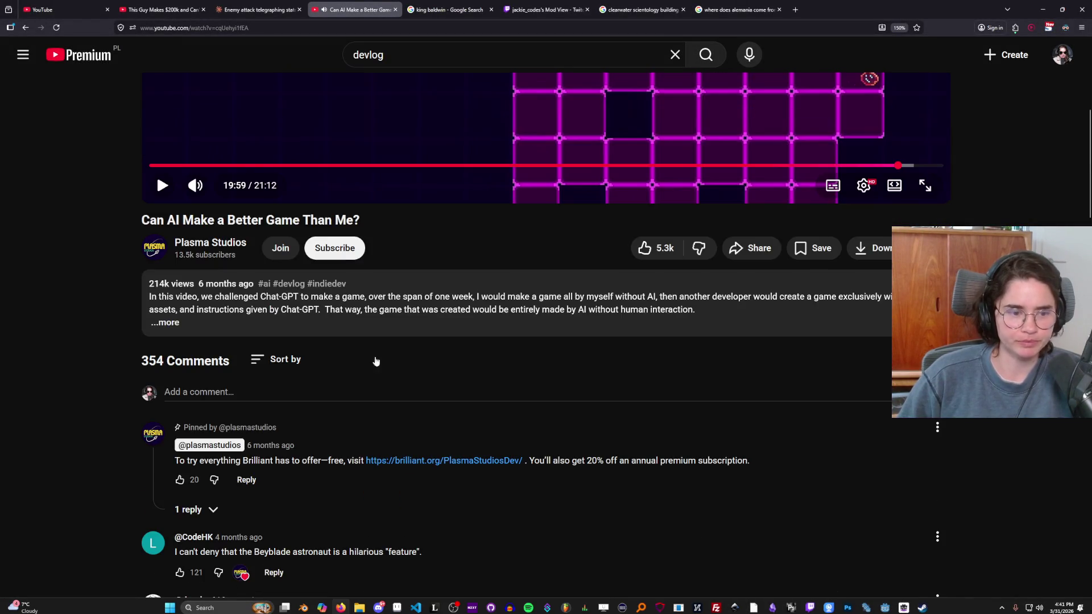
left_click_drag(180, 352, 318, 357)
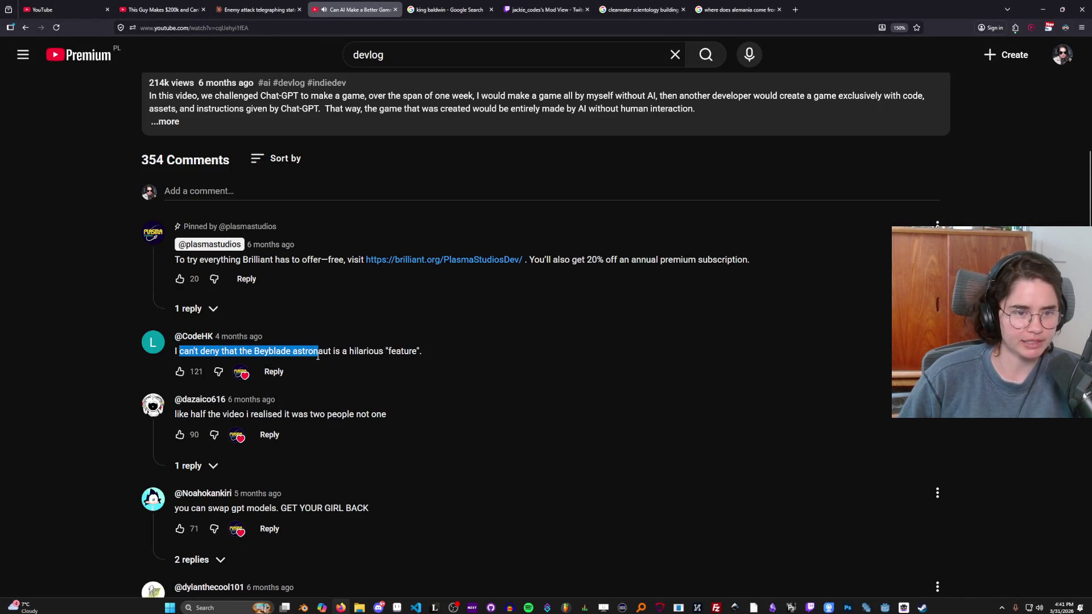
scroll(191, 345, "down", 2)
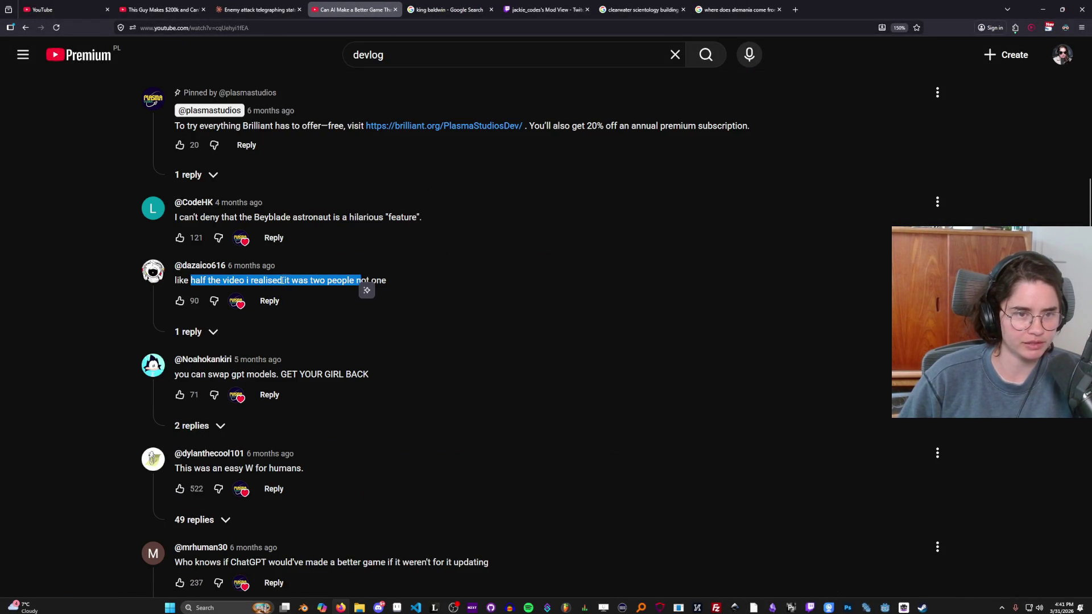
scroll(285, 350, "down", 1)
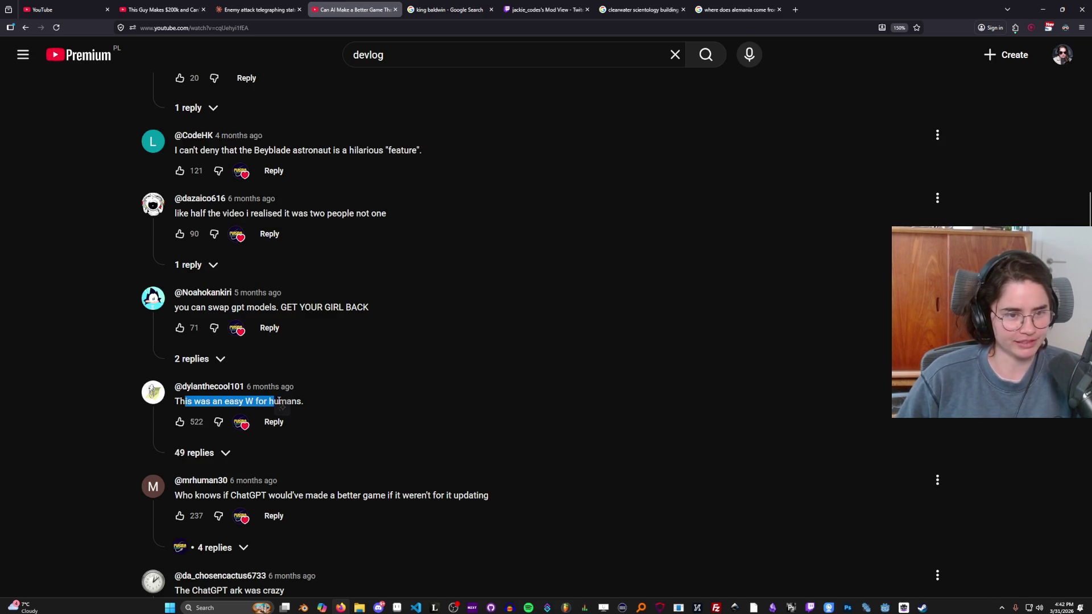
scroll(328, 397, "down", 2)
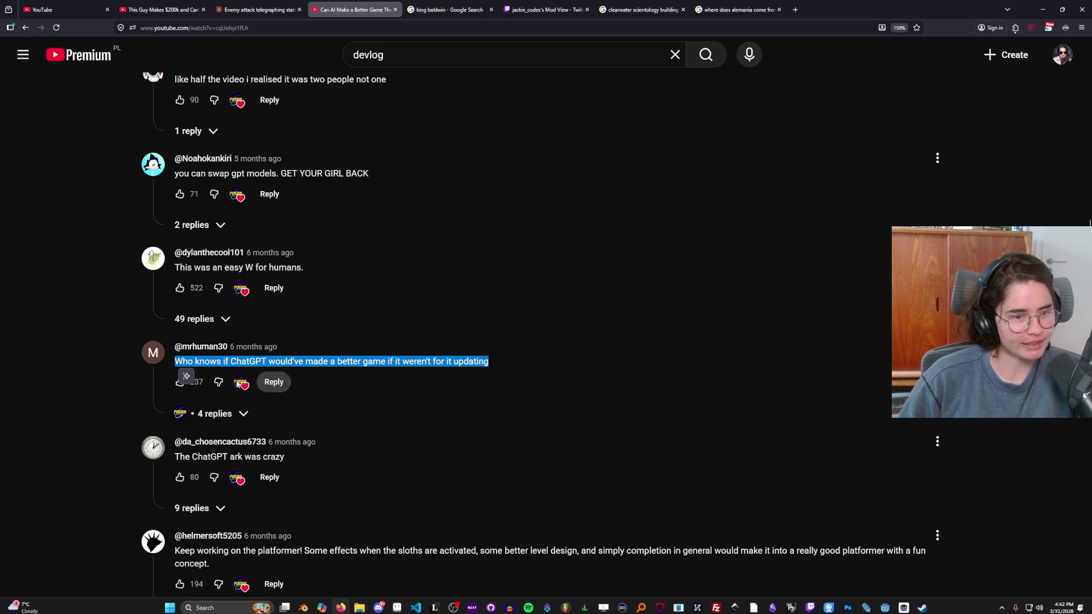
scroll(252, 404, "down", 1)
scroll(453, 389, "up", 4)
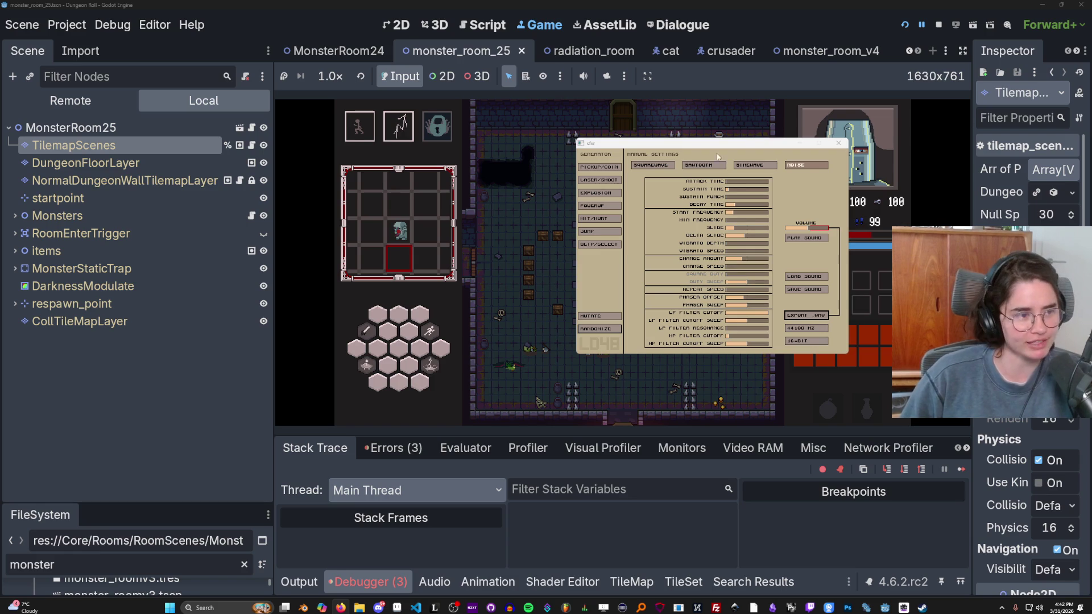
Close the floating sfxr window, restart the running game and widen the game view
left_click(493, 222)
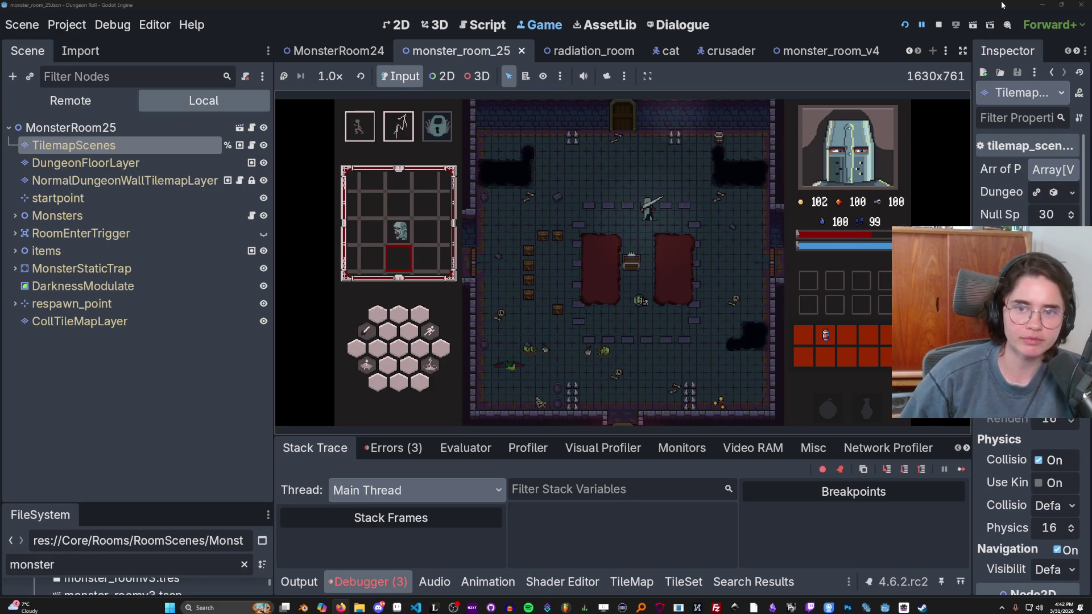
left_click(903, 27)
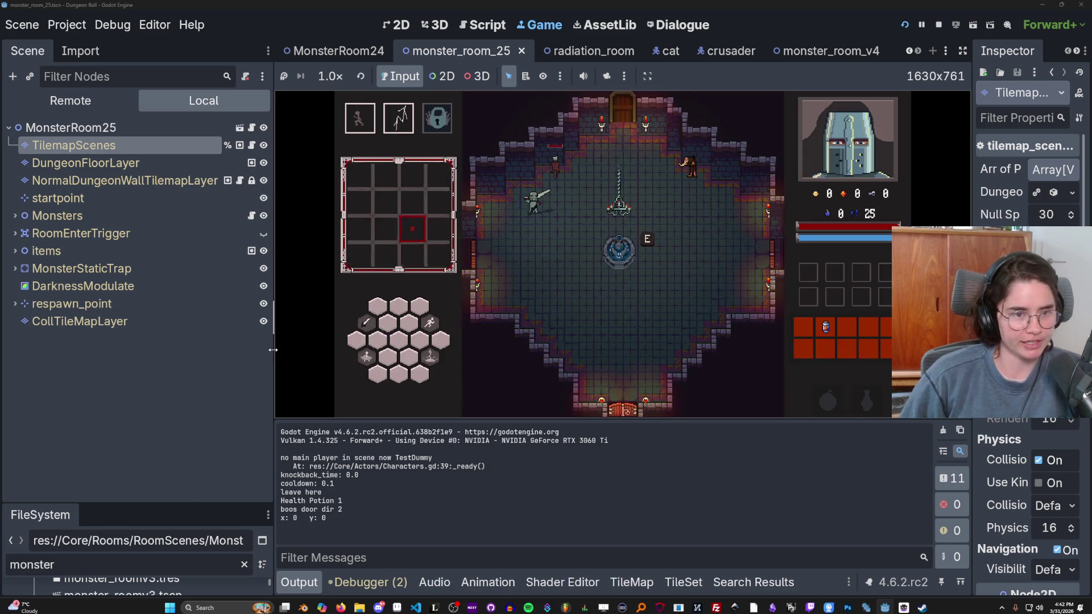
left_click_drag(273, 353, 178, 348)
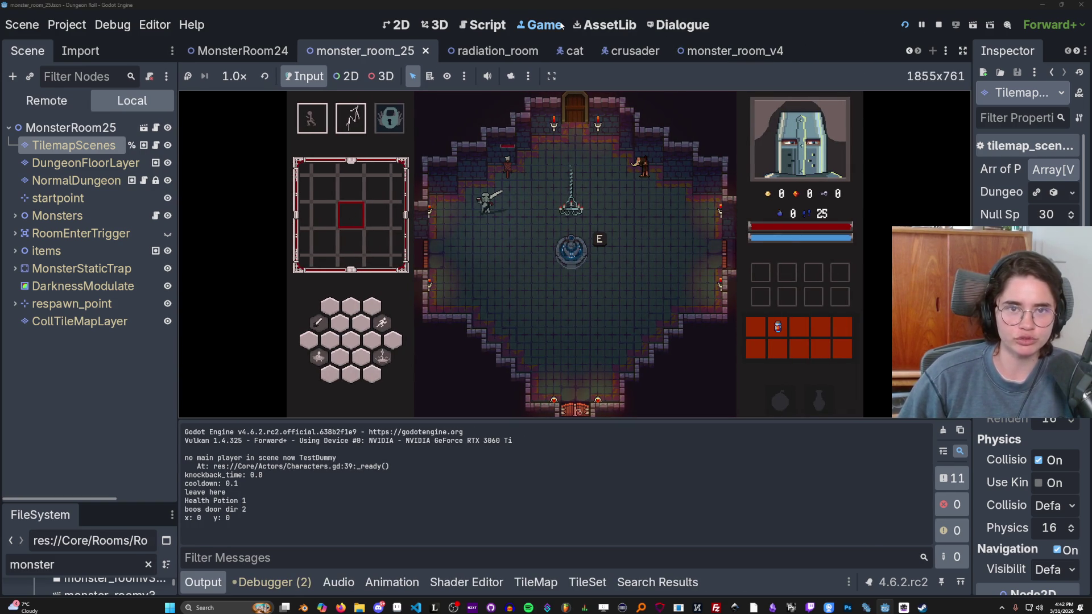
left_click(590, 27)
left_click(529, 29)
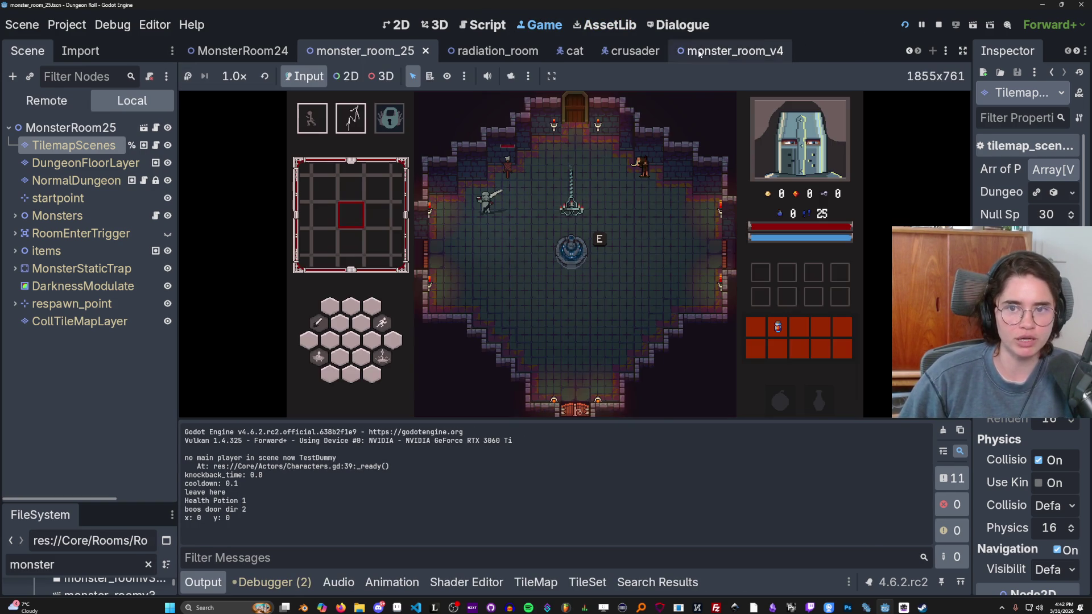
Stop the game, uncheck Embed Game on Next Play, and relaunch Dungeon Roll in its own window
left_click(939, 24)
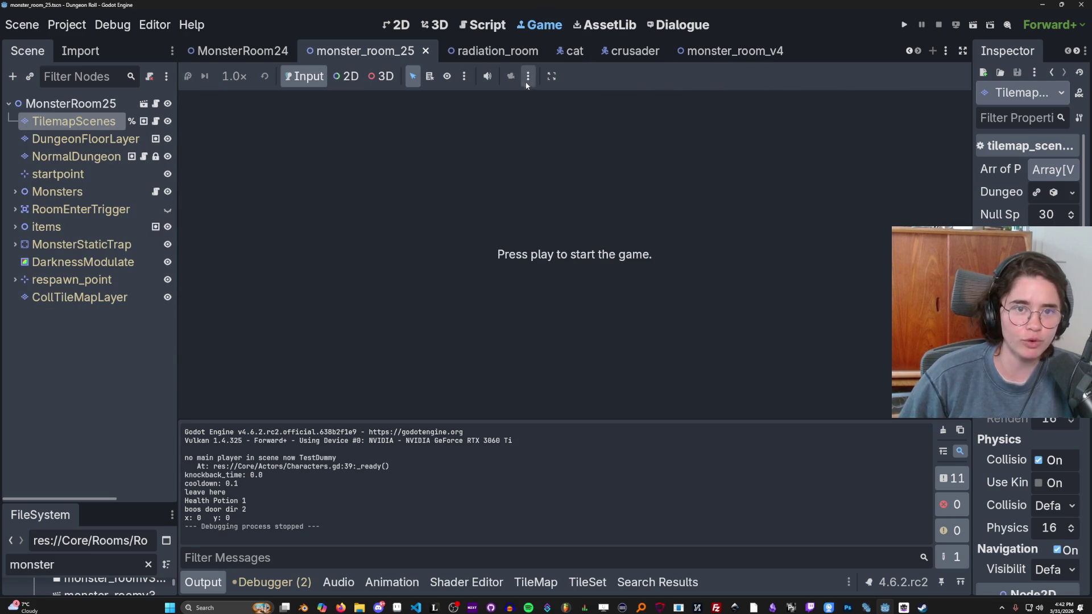
left_click(528, 76)
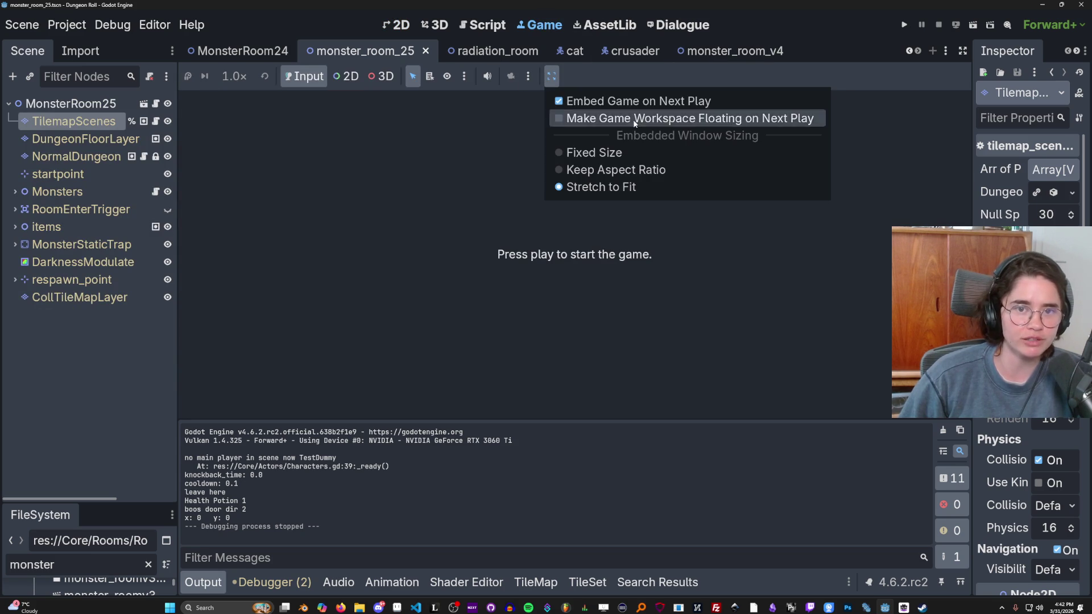
left_click(619, 102)
left_click(904, 24)
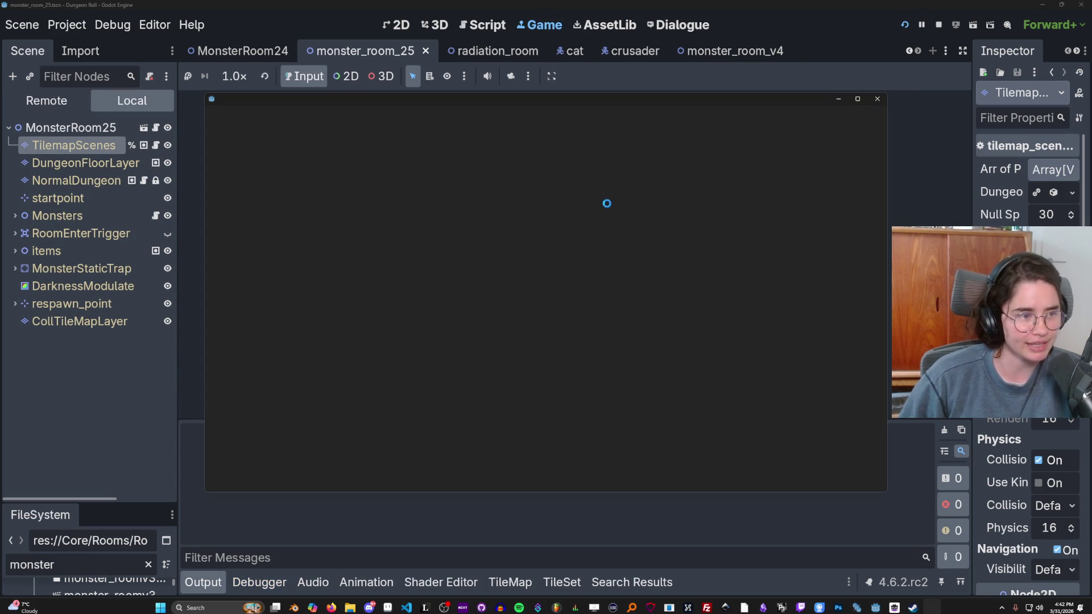
Maximize the Dungeon Roll window, walk the knight through the top door and pick the next room
left_click(859, 101)
key("d")
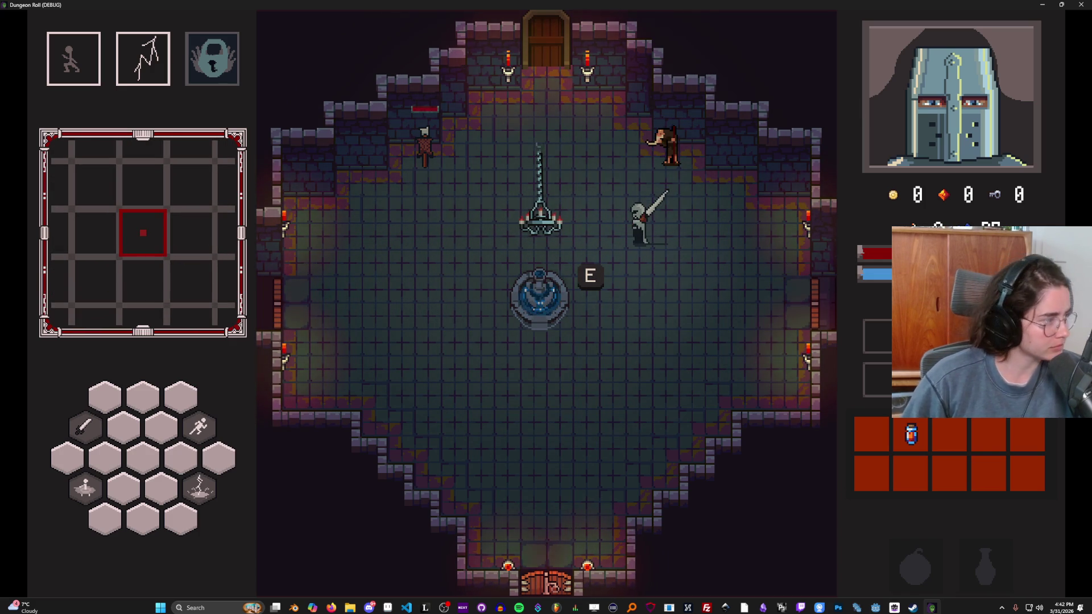
left_click(524, 237)
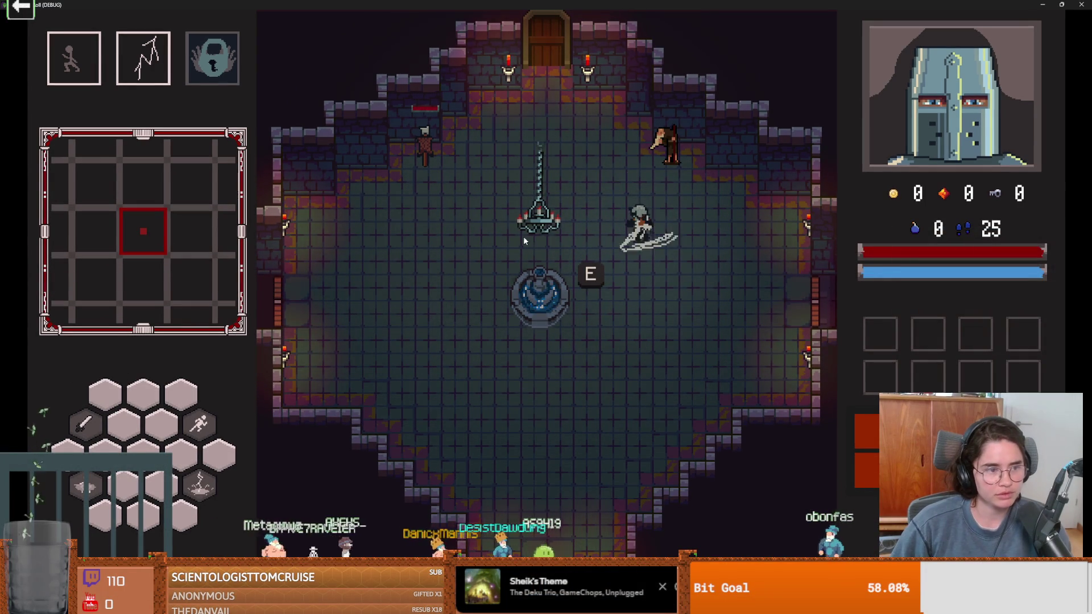
key("a")
key("s")
key("d")
key("w")
key("w")
key("e")
left_click(373, 255)
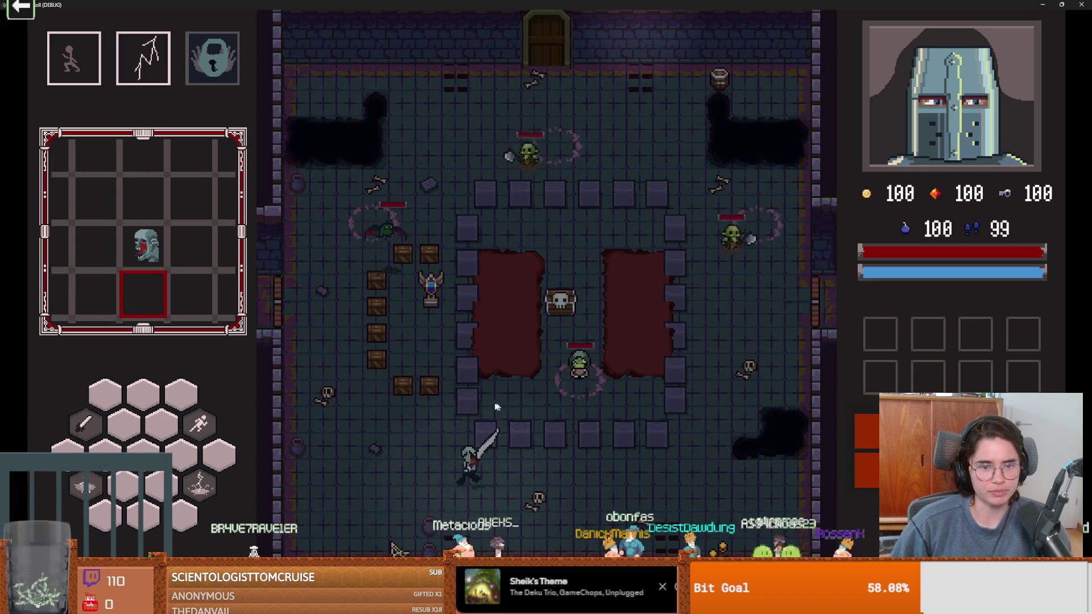
Dash to the top of the room and attack the goblins with sword slashes and lightning
key("a")
key("w")
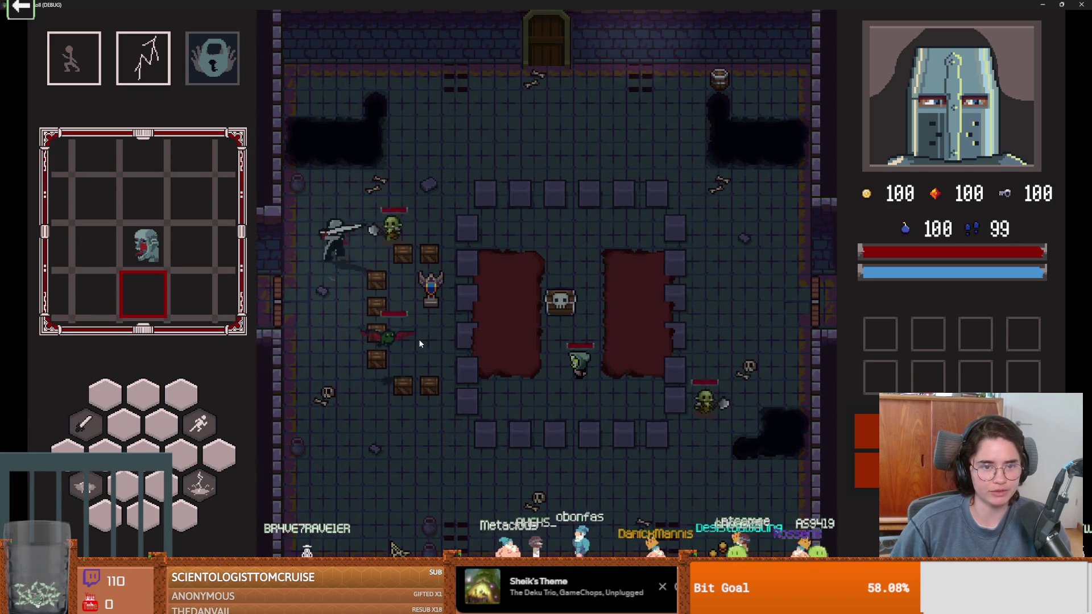
key("w")
key("space")
key("d")
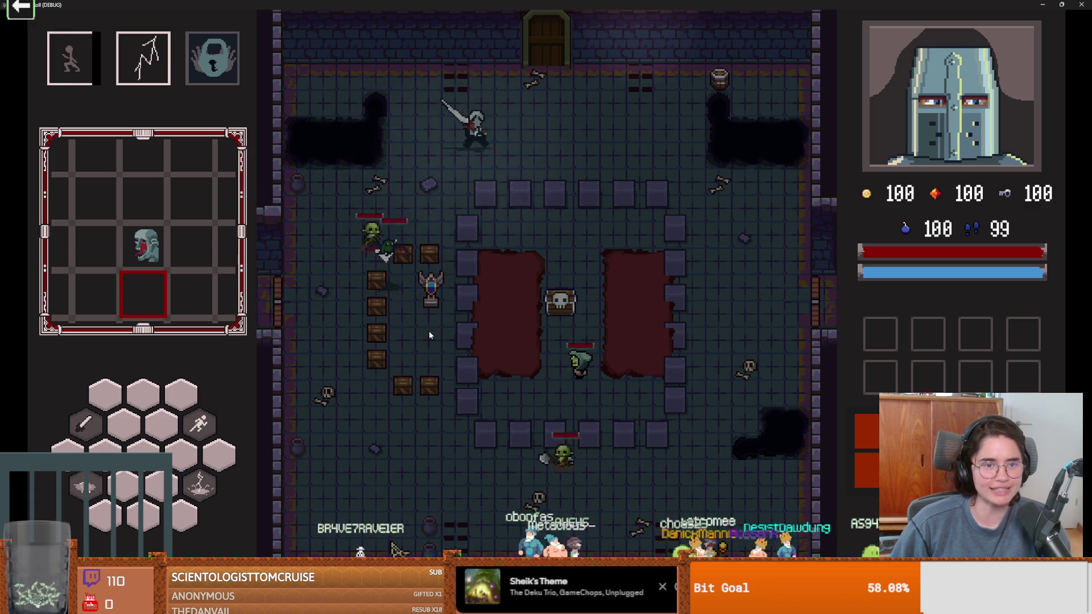
key("a")
left_click(373, 251)
key("s")
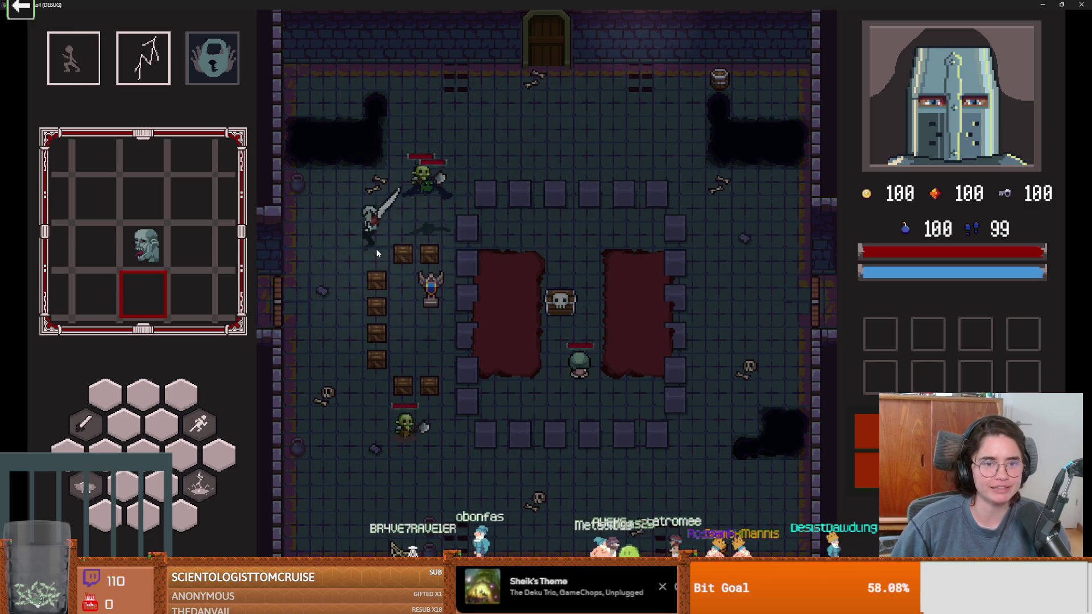
key("s")
right_click(392, 267)
key("space")
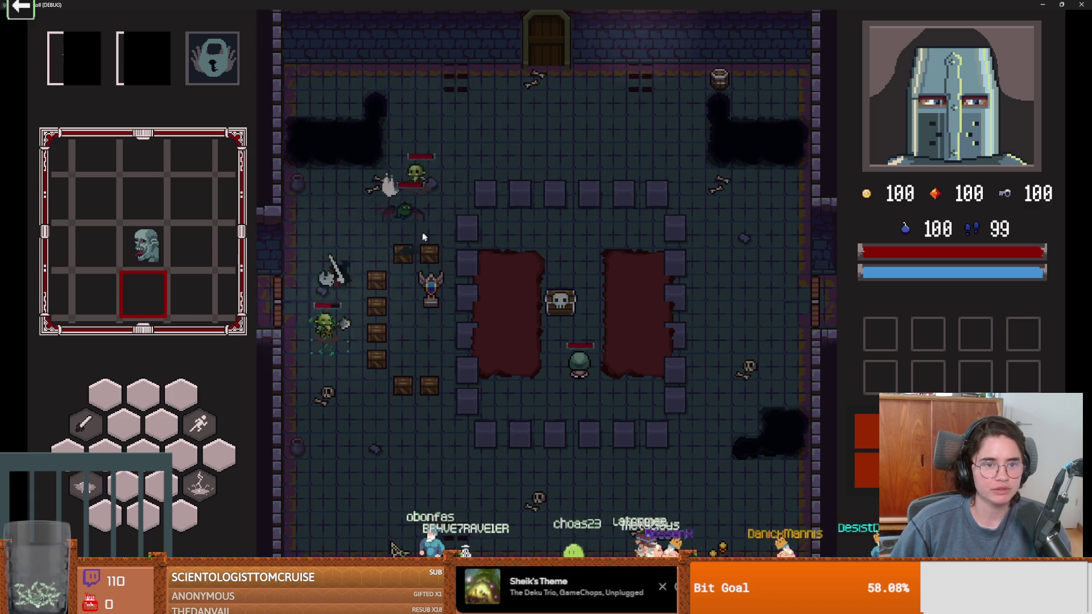
Dash down to the lower goblins and slash the group beside the pillars
key("s")
key("space")
key("d")
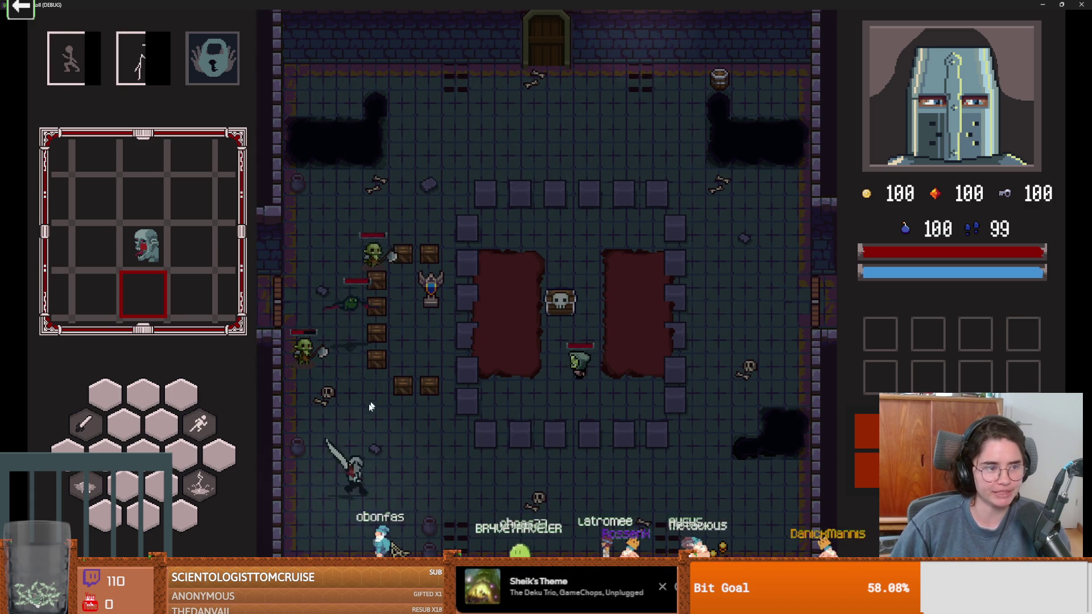
left_click(367, 430)
key("d")
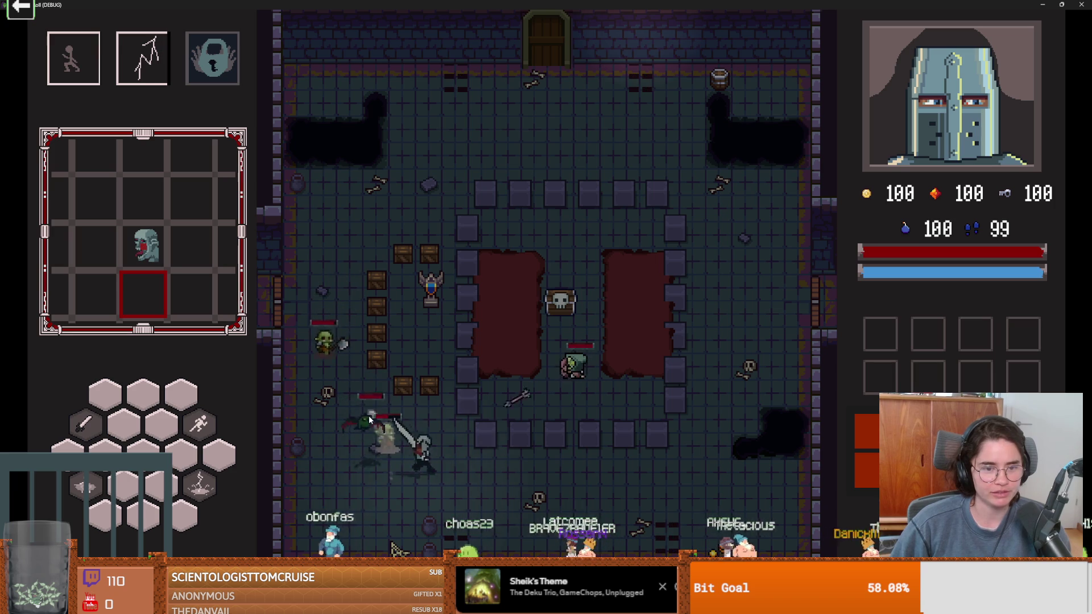
key("a")
left_click(301, 434)
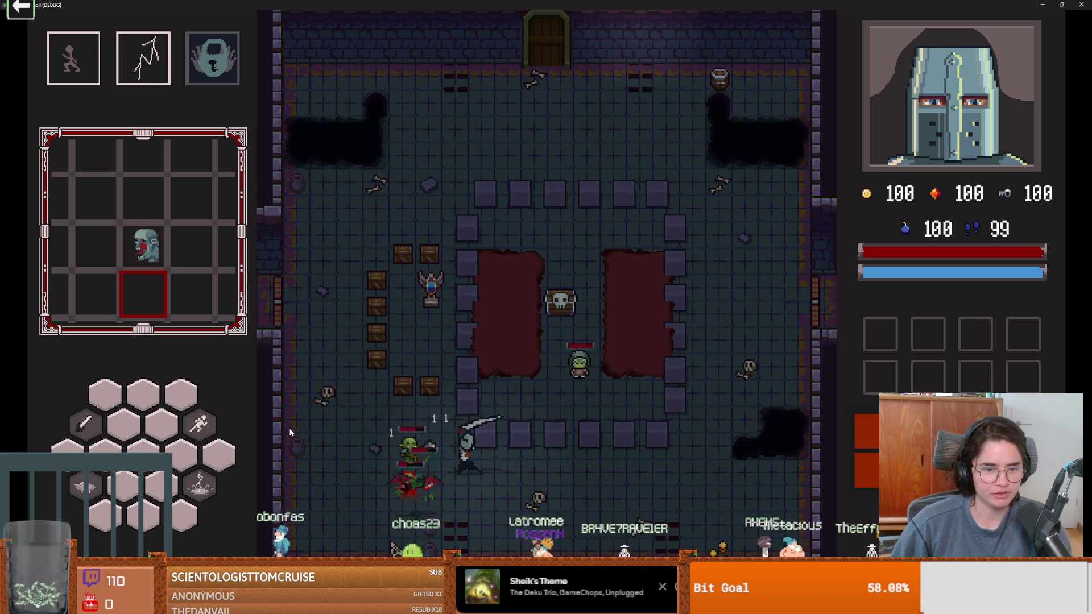
Dash to the far-left wall, then swing at the remaining goblins by the crates and grab a coin
key("a")
key("space")
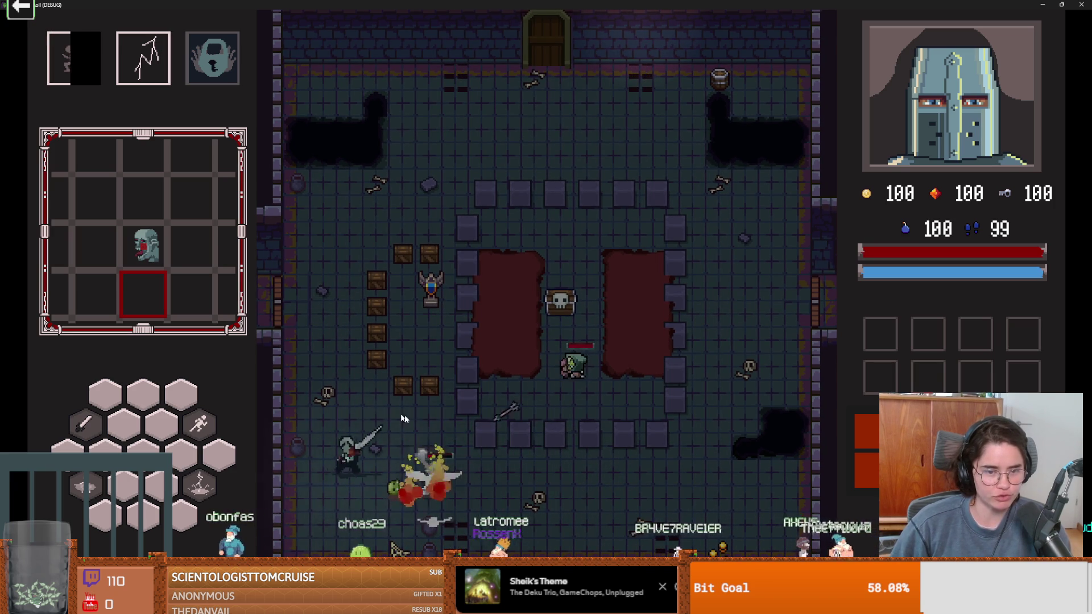
key("w")
left_click(364, 414)
key("s")
key("space")
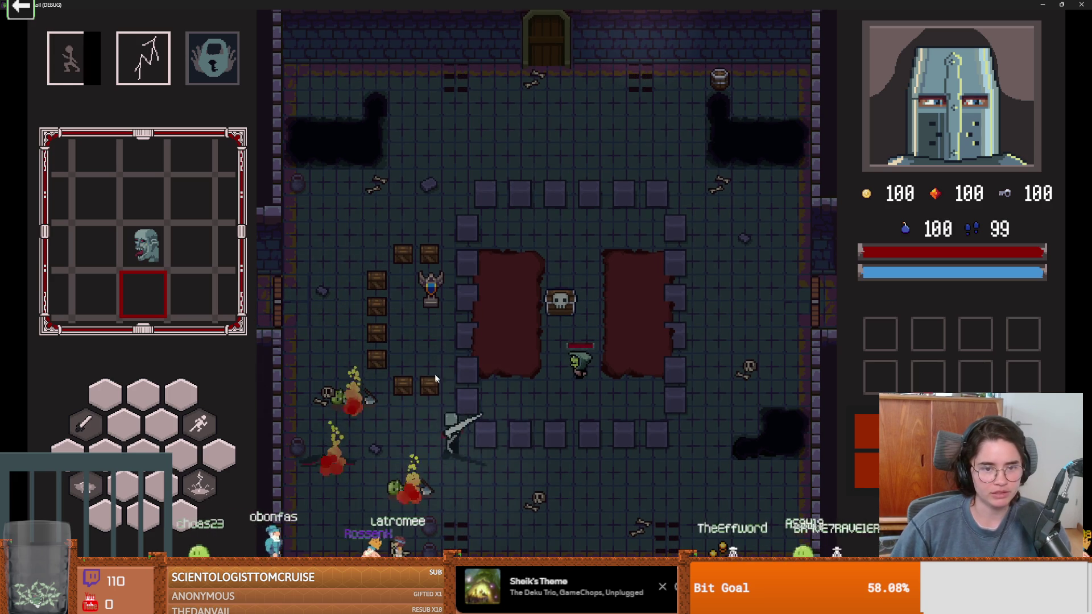
key("w")
left_click(520, 394)
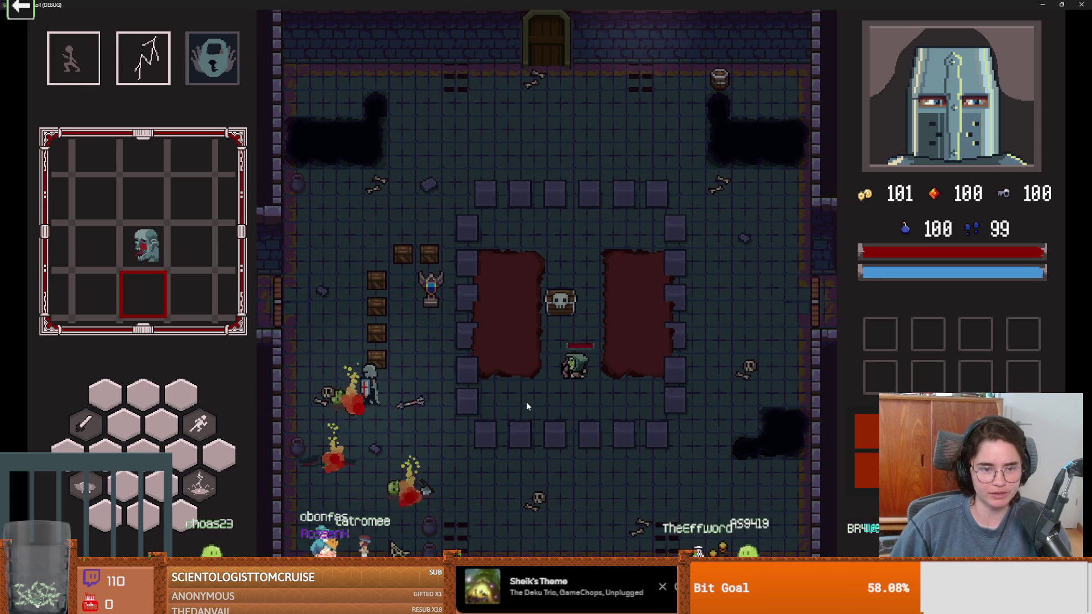
Move the knight up beside the crates and smash them with repeated sword swings
key("s")
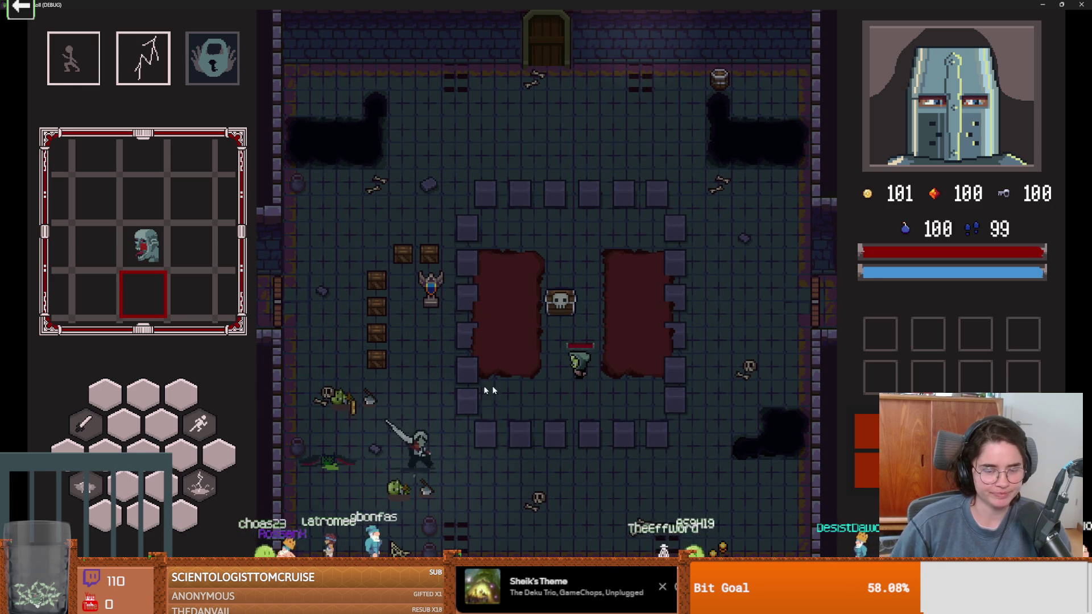
key("w")
key("d")
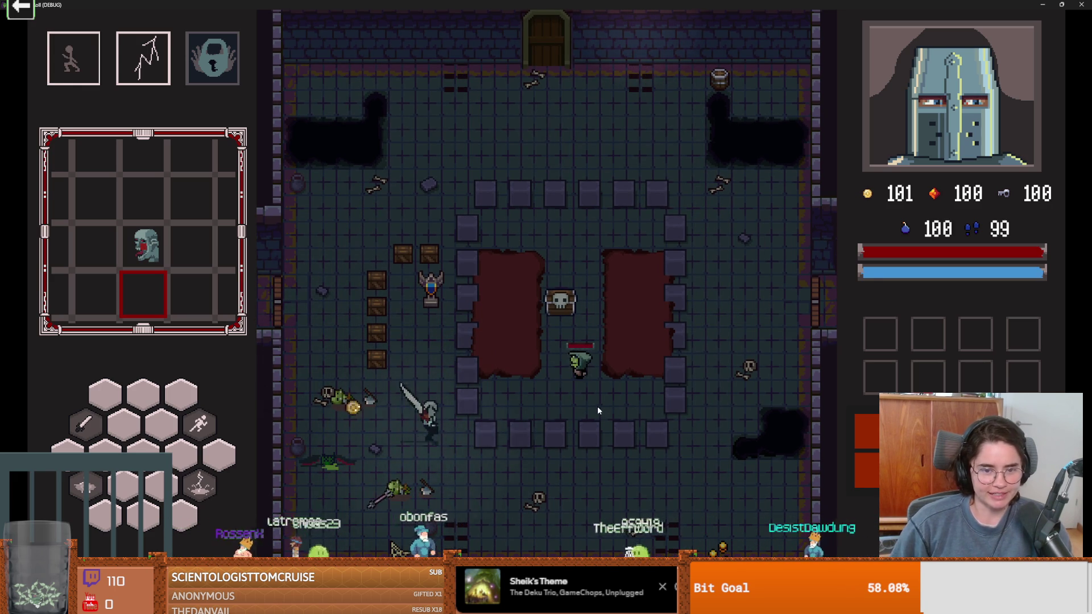
key("a")
key("w")
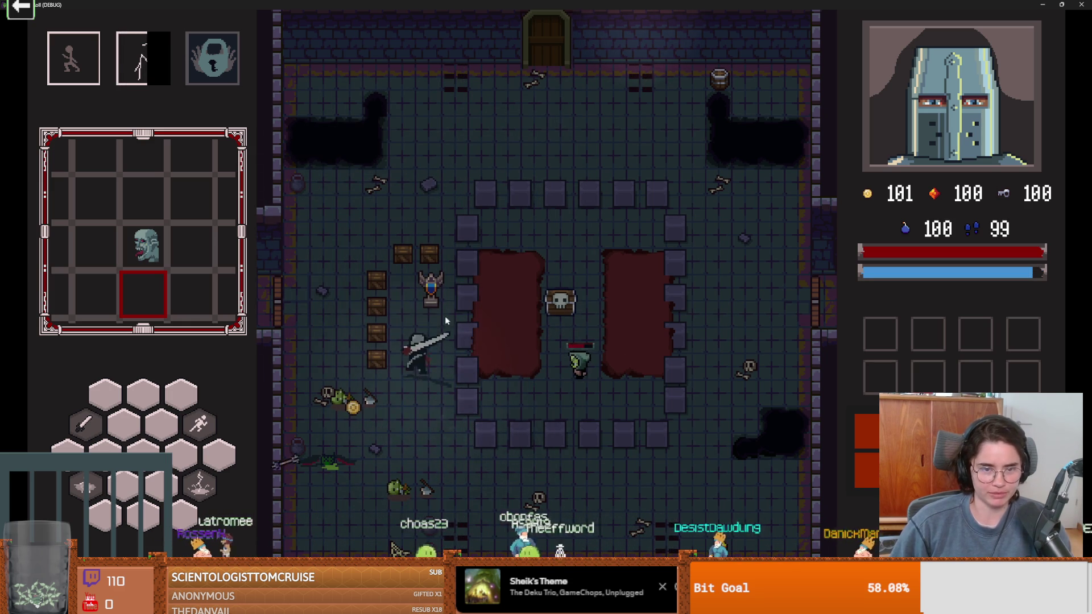
left_click(437, 283)
left_click(450, 307)
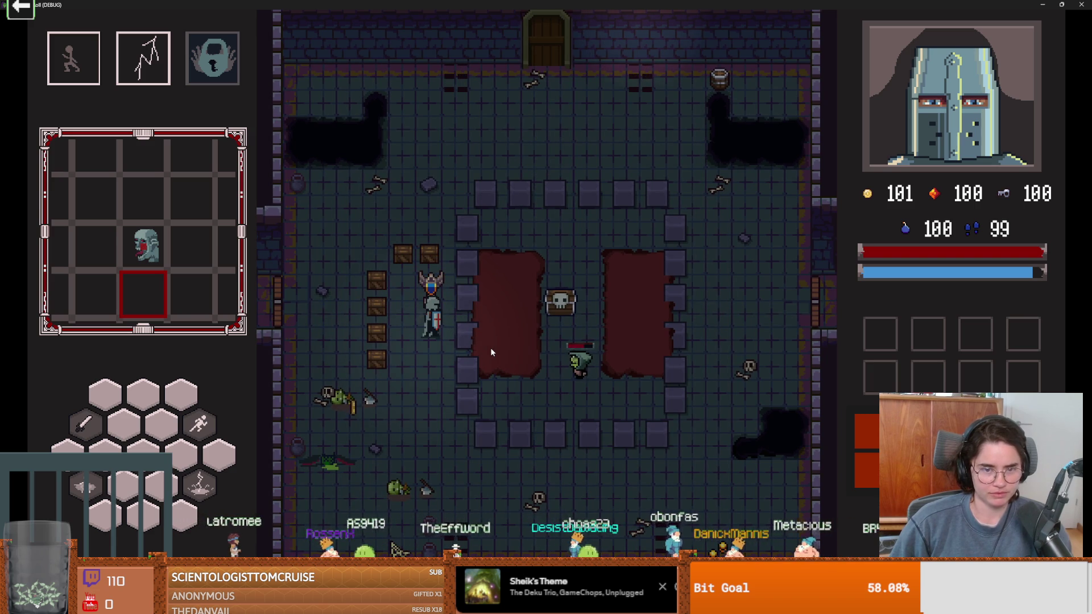
left_click(445, 288)
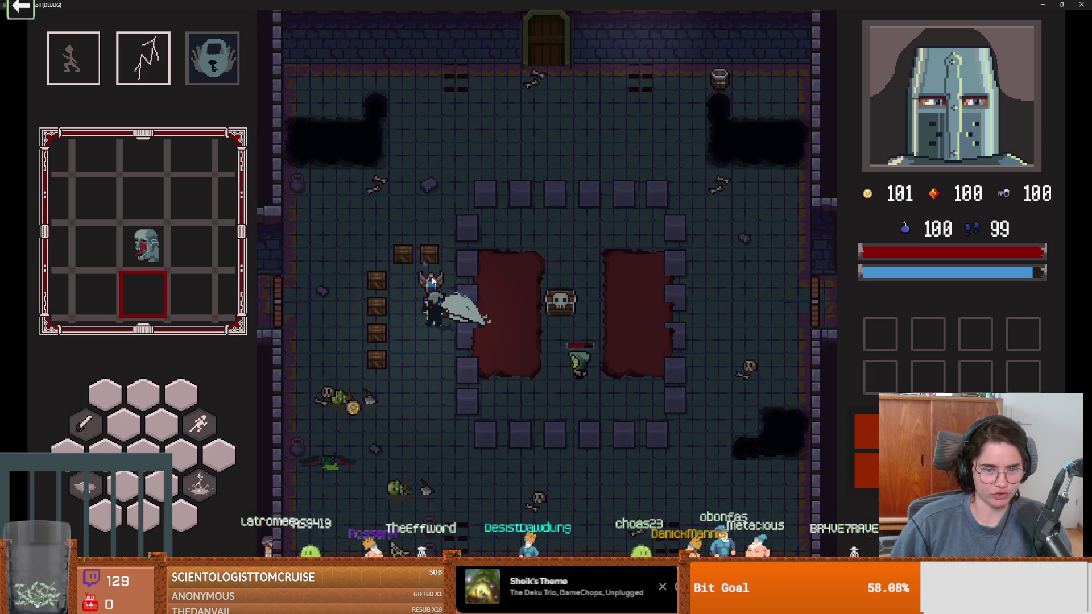
left_click(449, 306)
Kill the goblin beside the chest, collect a coin and open the chest, reaching 102 coins
key("s")
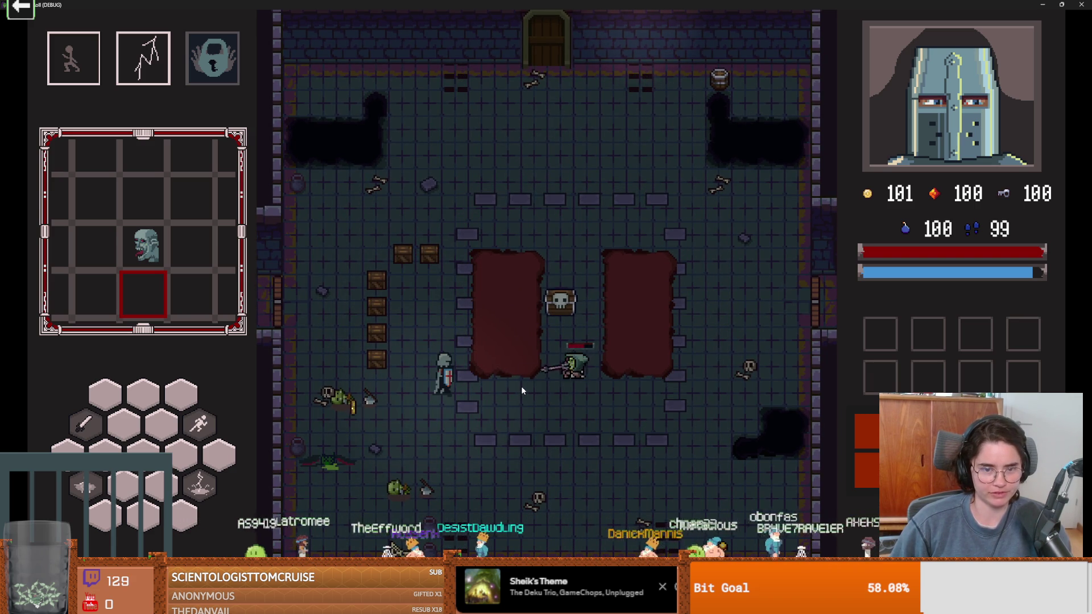
key("d")
left_click(563, 334)
left_click(563, 334)
key("s")
key("a")
key("d")
key("w")
key("w")
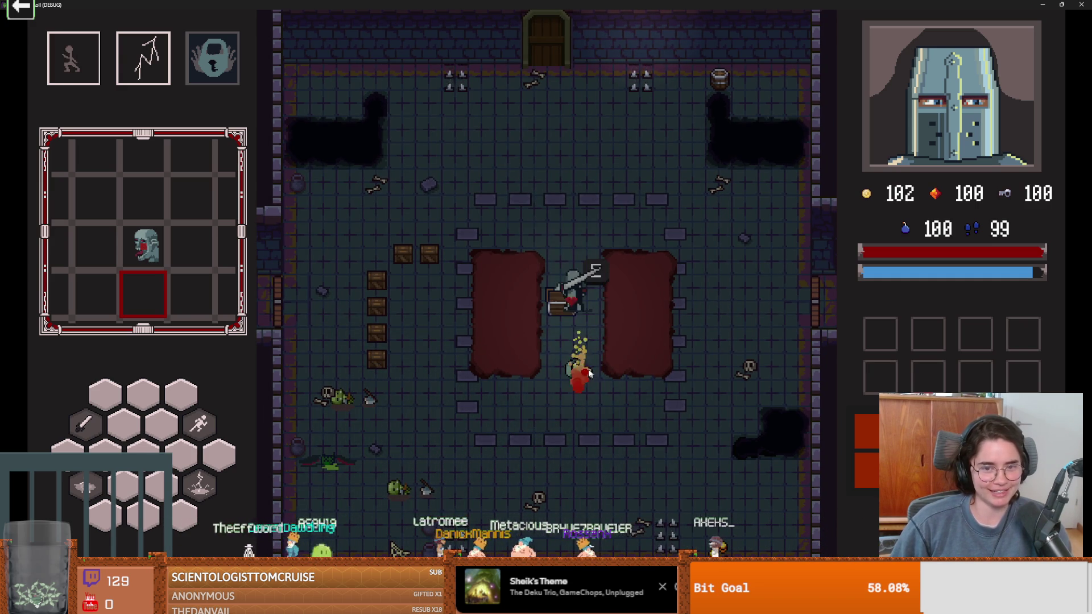
key("w")
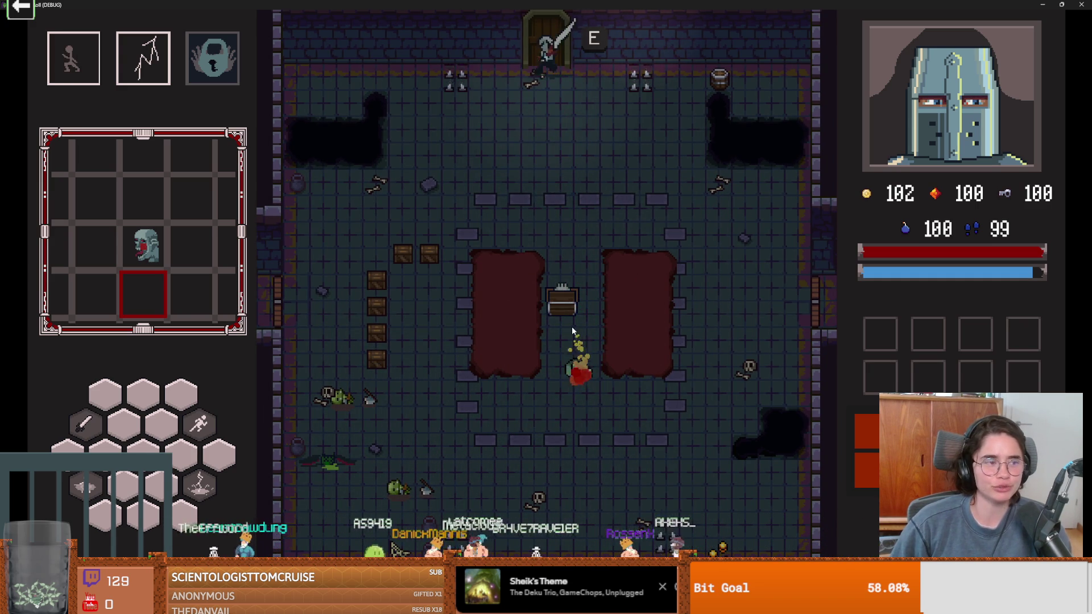
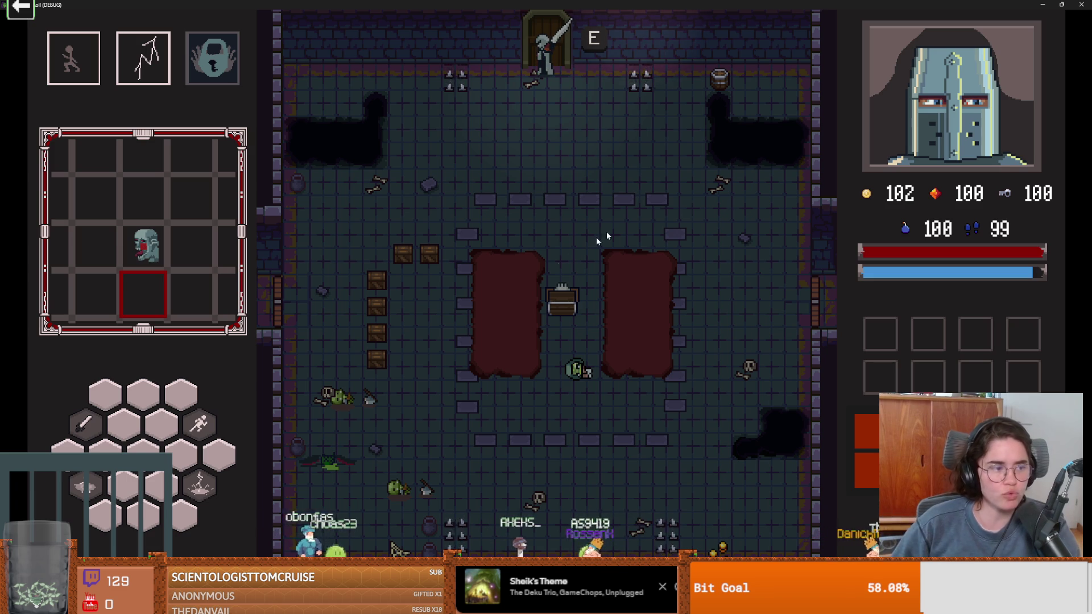
Stop the running game and enlarge the FileSystem dock
left_click_drag(455, 6, 455, 300)
left_click(655, 287)
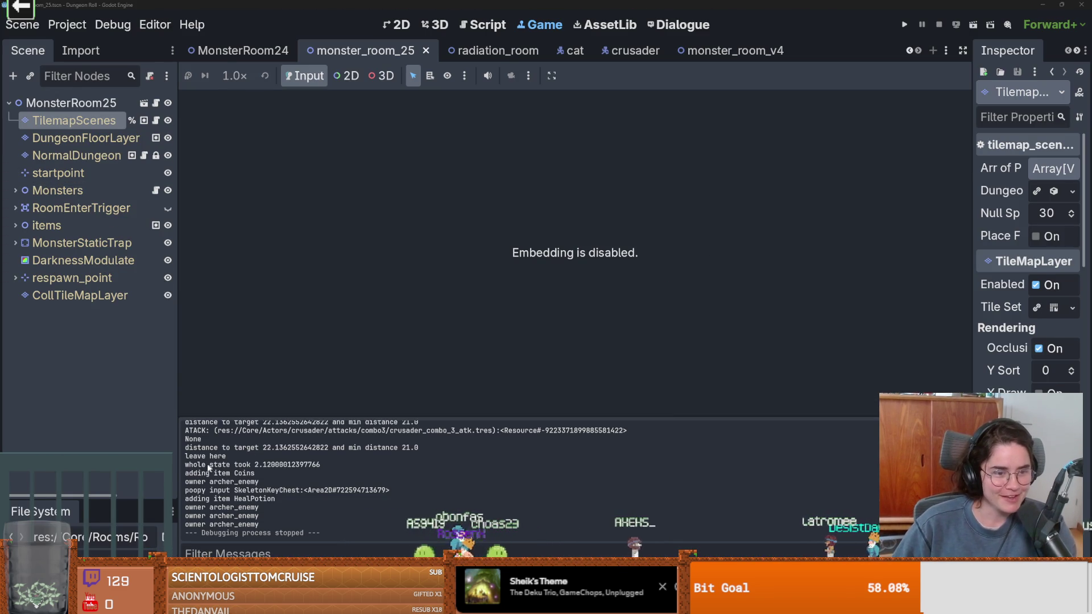
left_click_drag(178, 467, 239, 467)
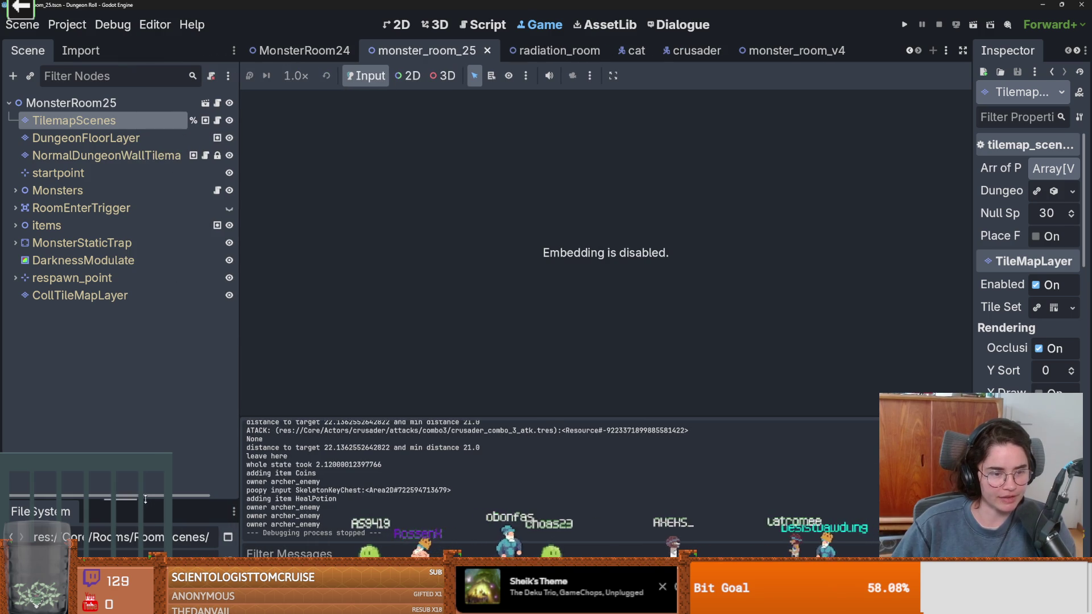
left_click_drag(170, 501, 171, 217)
Clear the 'monster' file filter and collapse the RoomScenes, room_icons and Rooms folders
scroll(168, 364, "up", 10)
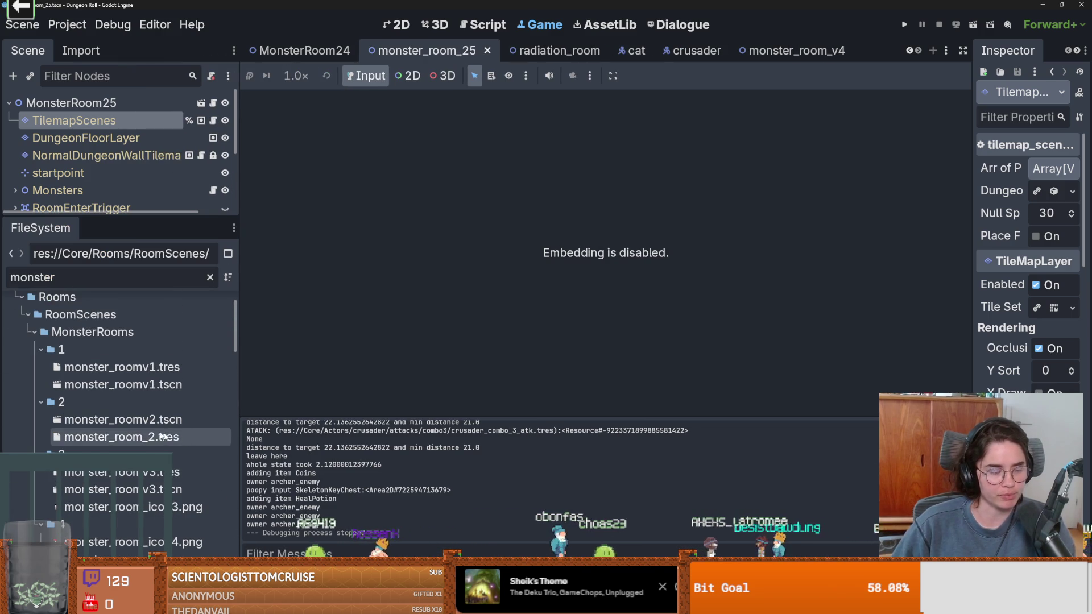
left_click(18, 359)
left_click(18, 356)
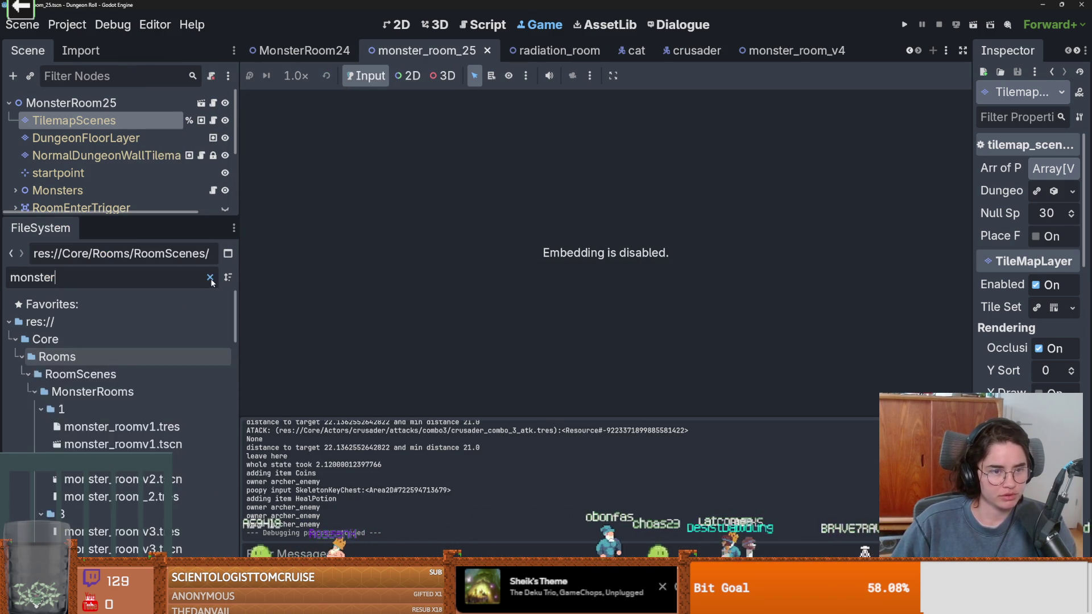
left_click(209, 277)
scroll(139, 452, "up", 3)
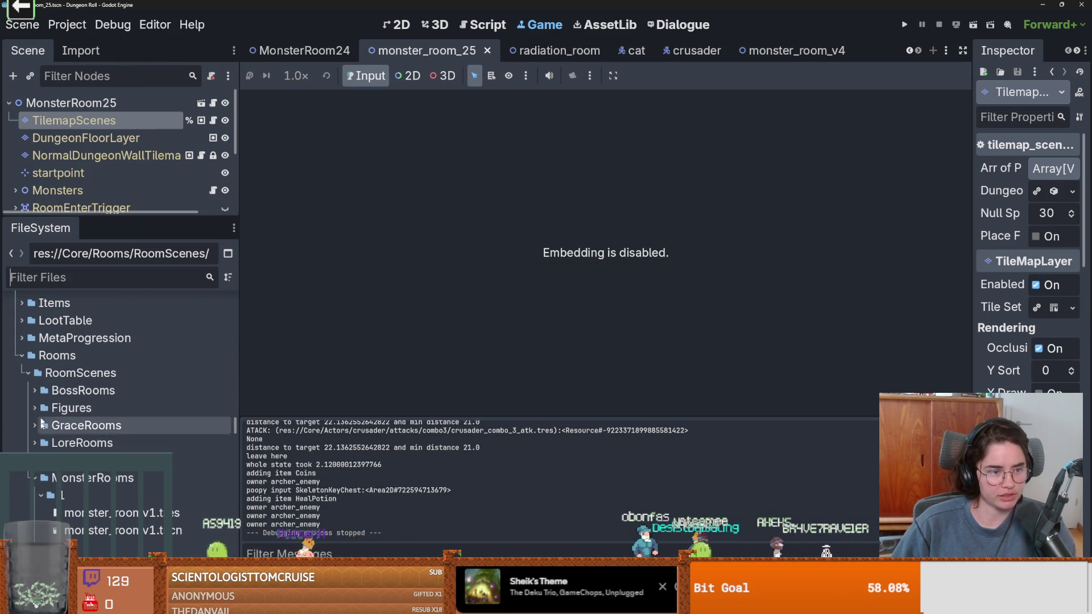
left_click(28, 373)
left_click(29, 390)
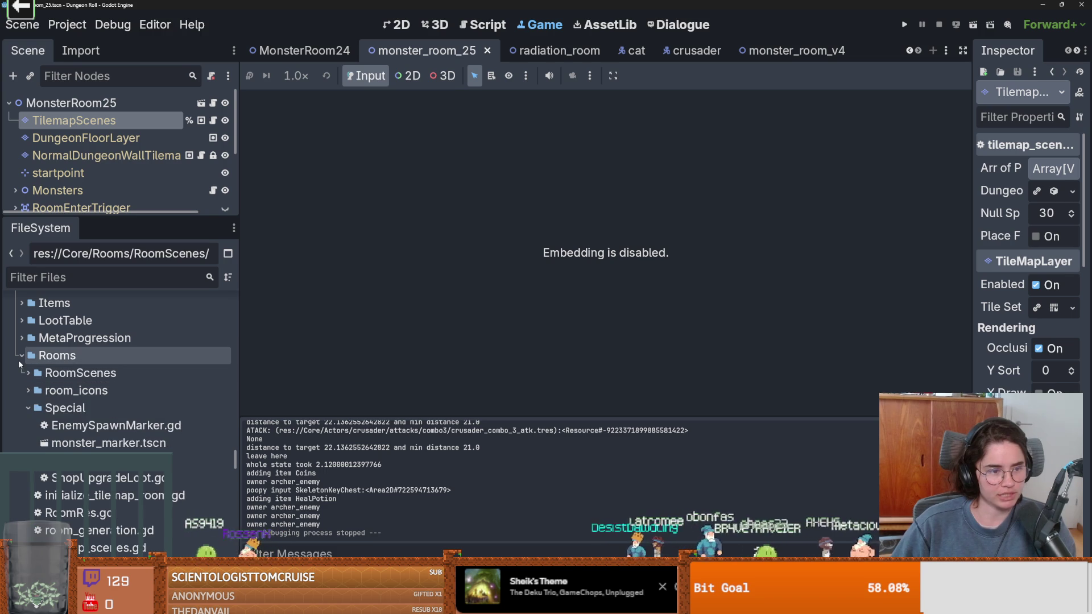
left_click(22, 356)
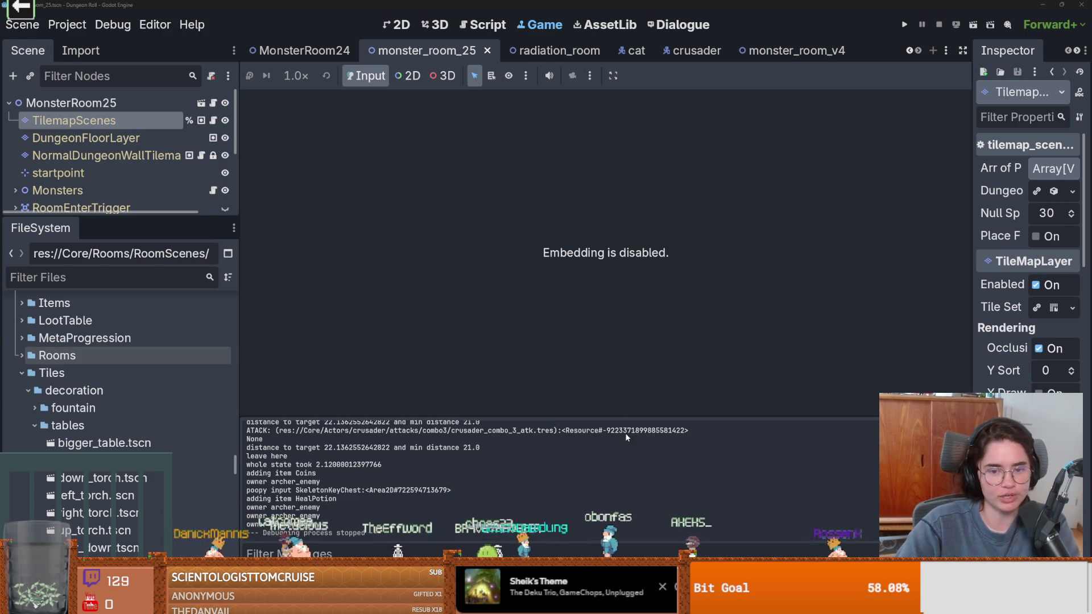
Collapse the decoration folder under Tiles in the FileSystem dock
left_click(28, 390)
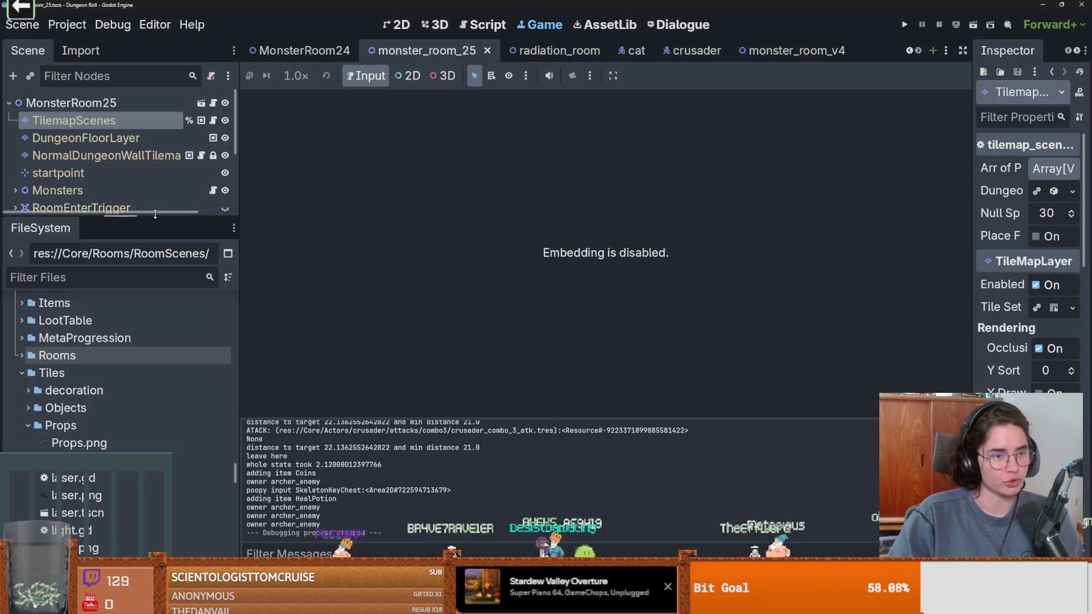
Make the Scene dock taller, narrow the left dock, shrink FileSystem, and save the scene
left_click_drag(114, 217, 114, 335)
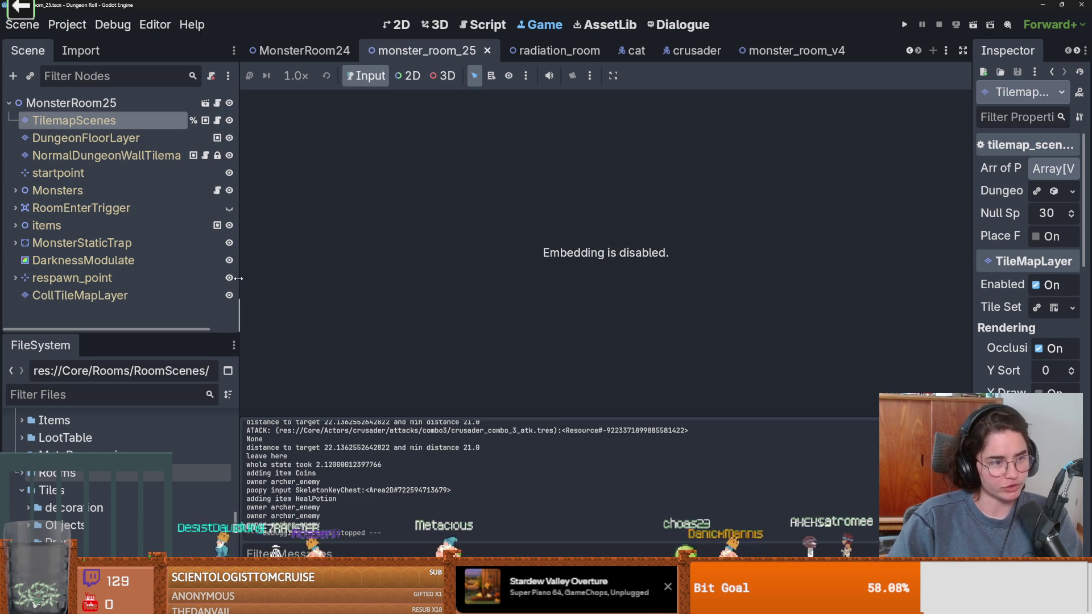
left_click_drag(239, 279, 227, 278)
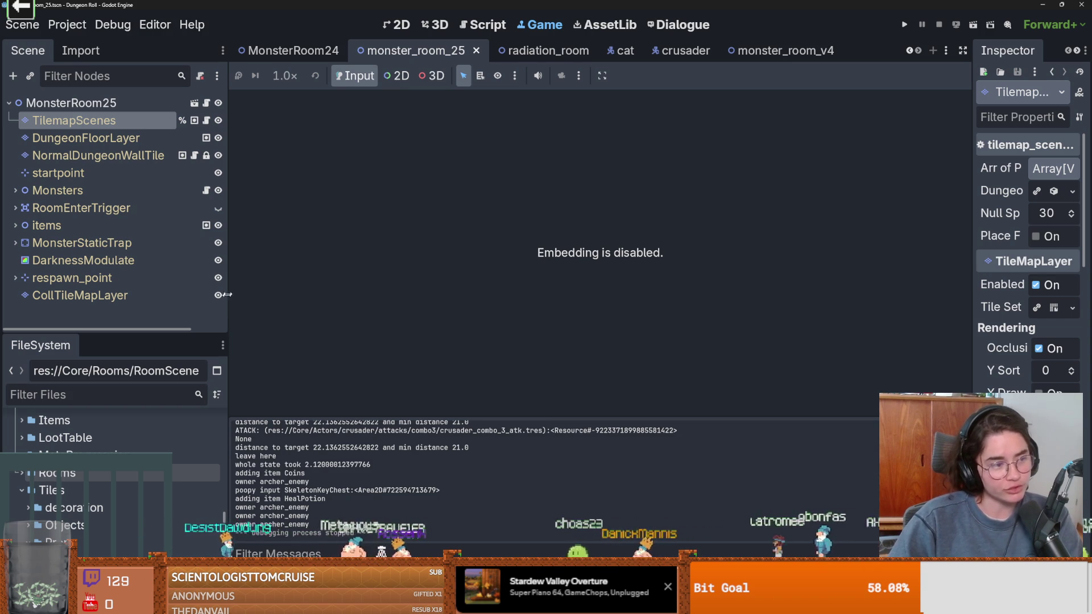
left_click_drag(228, 283, 217, 282)
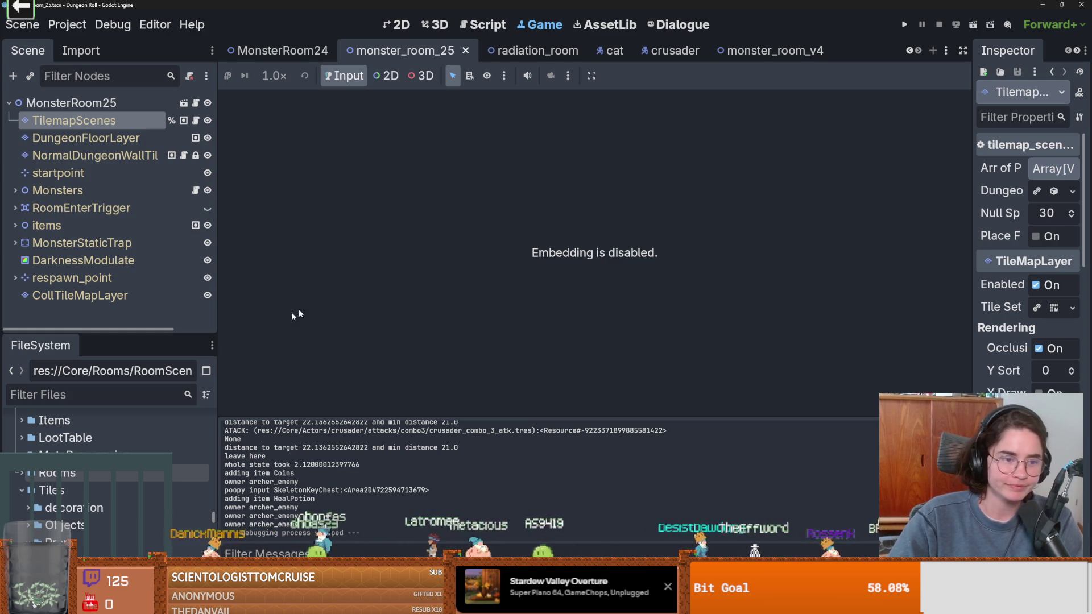
mouse_move(196, 335)
left_mouse_down()
mouse_move(199, 377)
mouse_move(225, 358)
left_mouse_up()
key("ctrl+s")
key("ctrl+s")
Widen the Inspector, give FileSystem a bit more height, and collapse the Tiles folder
left_click_drag(974, 299, 923, 299)
left_click_drag(182, 377, 188, 360)
left_click(22, 515)
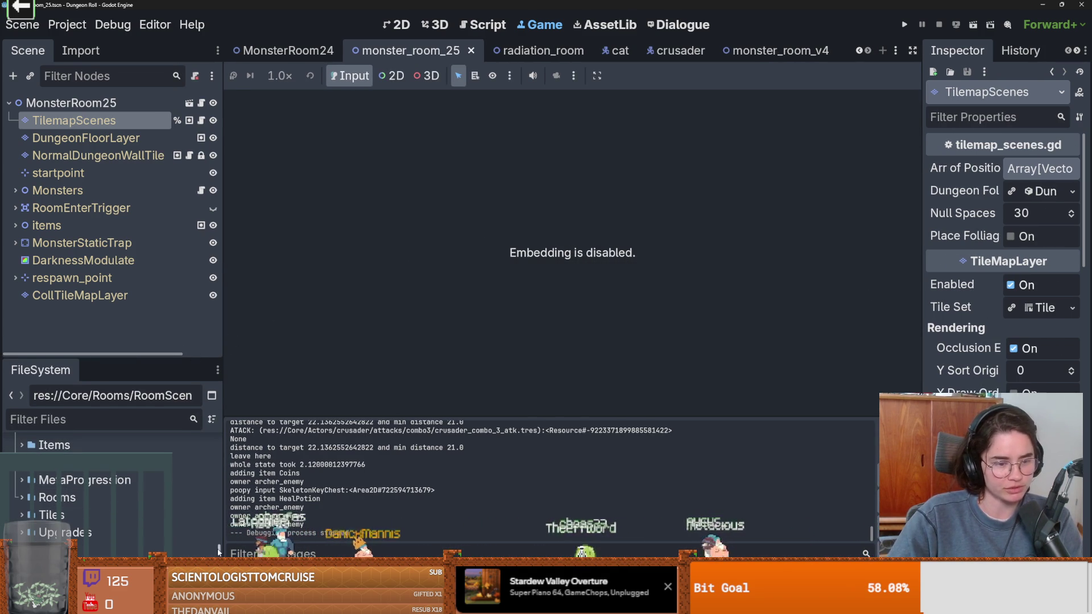
Shrink the FileSystem panel, narrow the left dock, and save monster_room_25
scroll(170, 501, "up", 5)
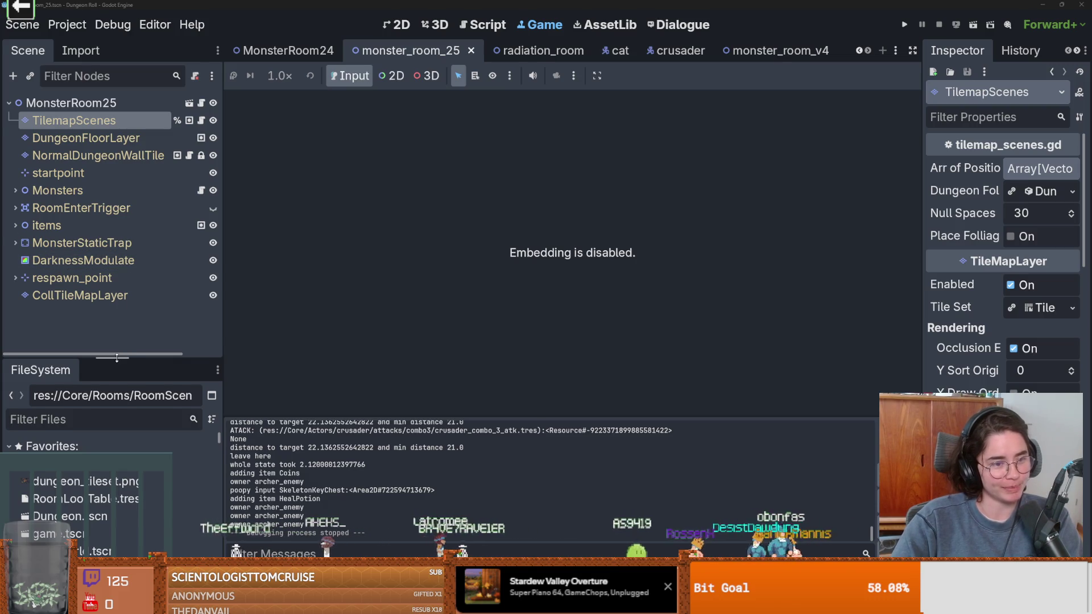
left_click_drag(183, 359, 183, 374)
left_click_drag(221, 338, 203, 336)
key("ctrl+s")
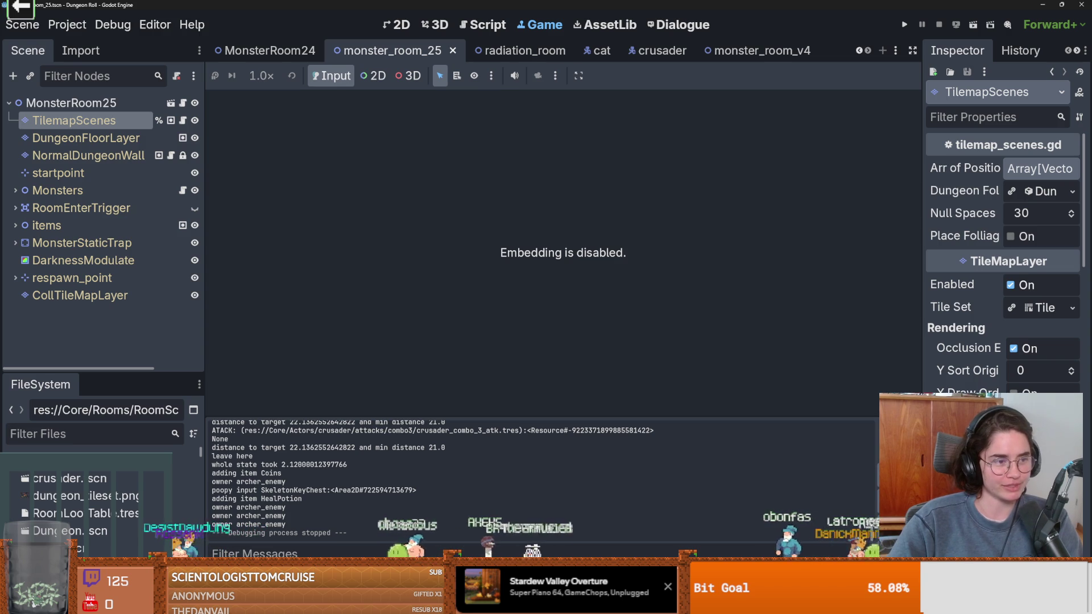
left_click_drag(156, 373, 156, 466)
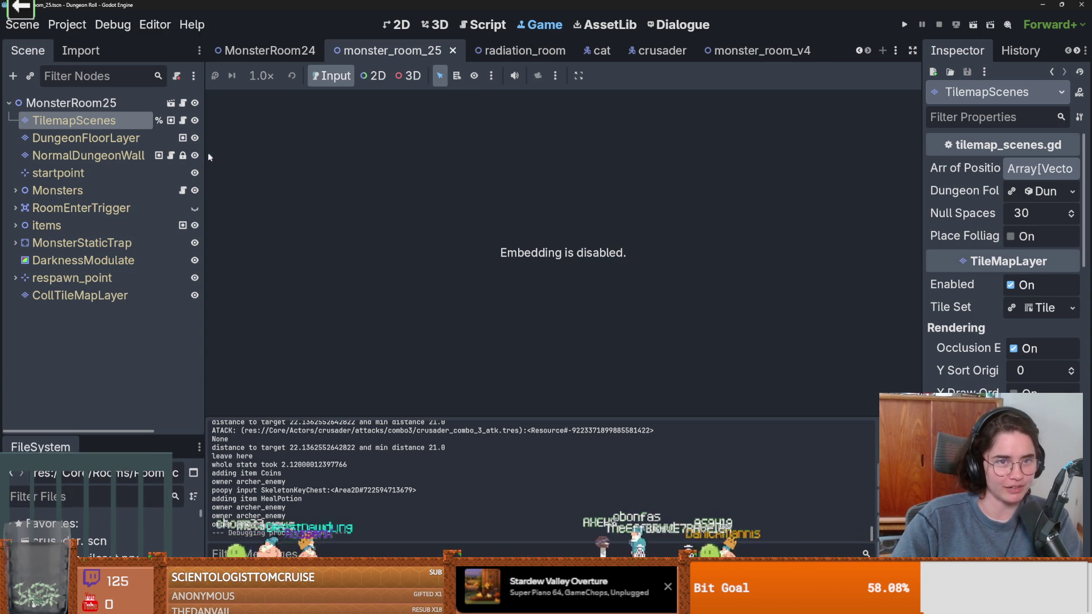
Close the monster_room_25, MonsterRoom24, monster_roomv3 and castle room tabs, then heighten FileSystem
left_click(453, 50)
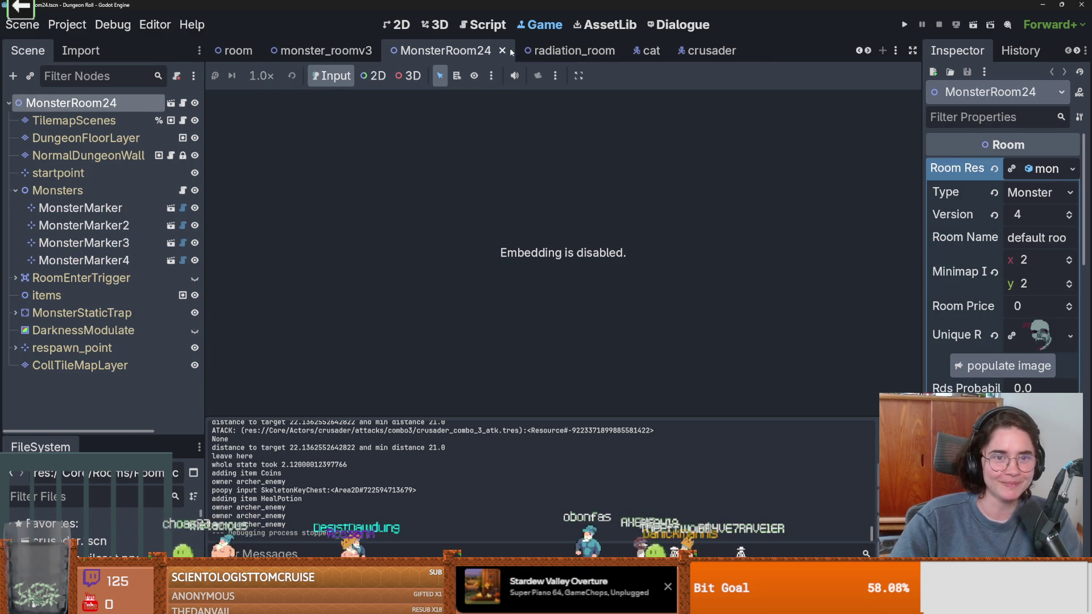
left_click(504, 51)
left_click(503, 50)
left_click(256, 50)
left_click(321, 50)
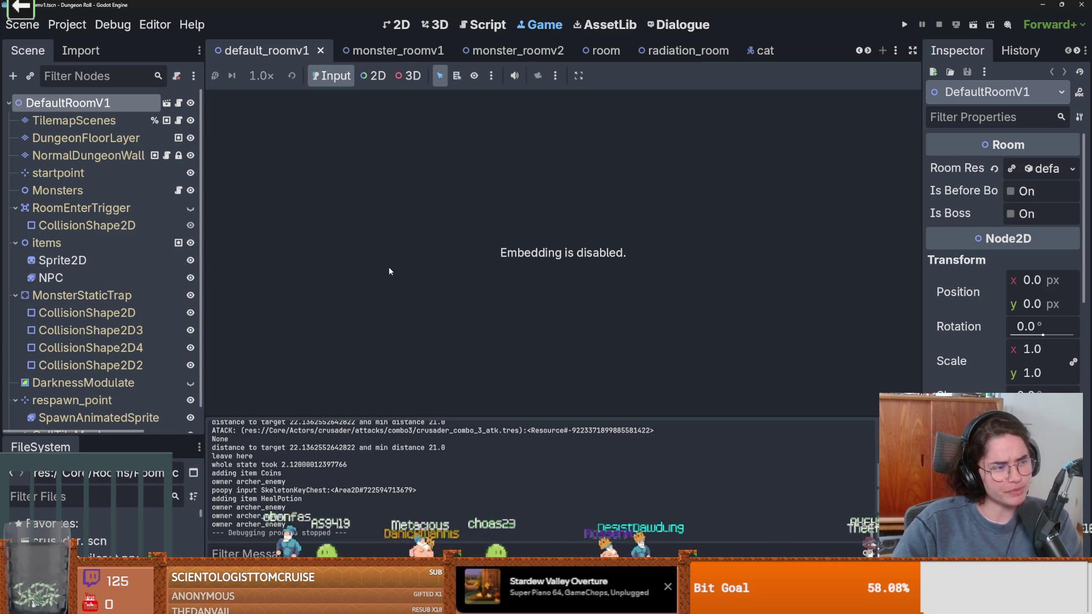
left_click_drag(206, 393, 223, 388)
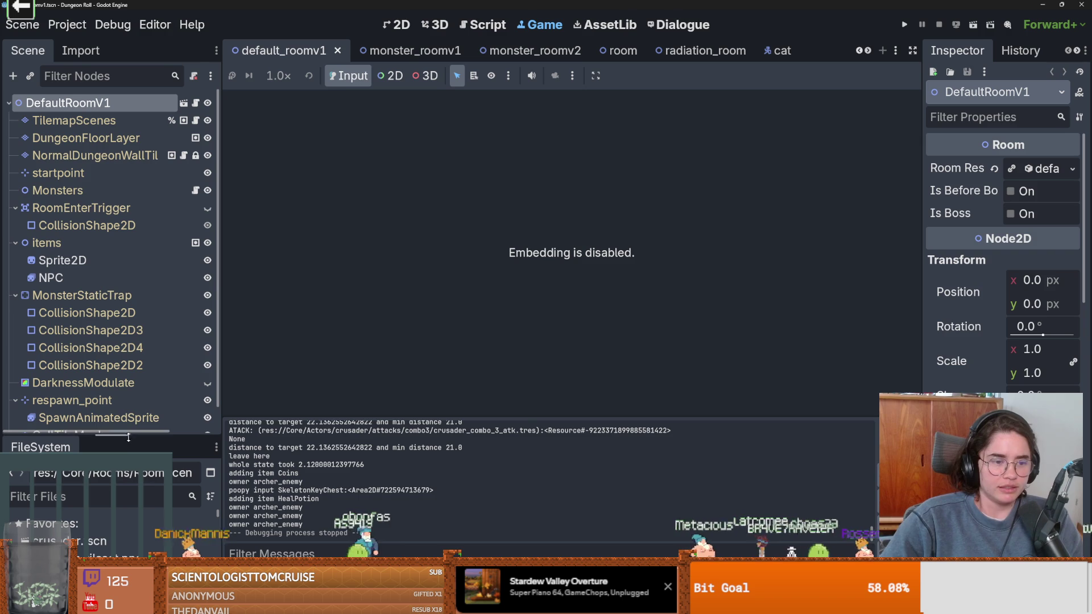
left_click_drag(128, 437, 122, 149)
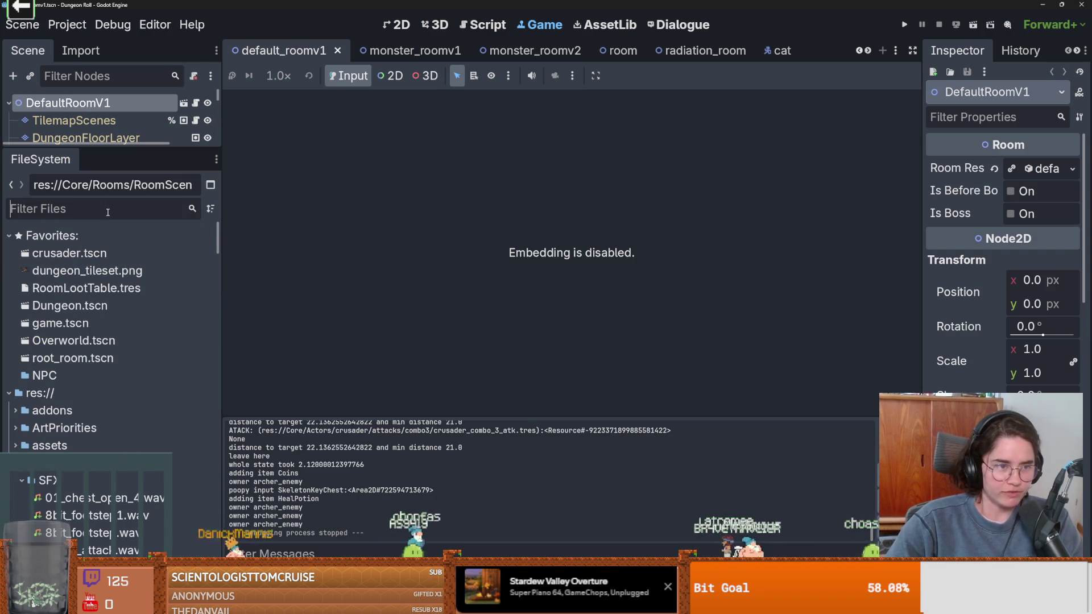
Filter the FileSystem by '8' and close the default_roomv1 and grace room scenes
type("8_")
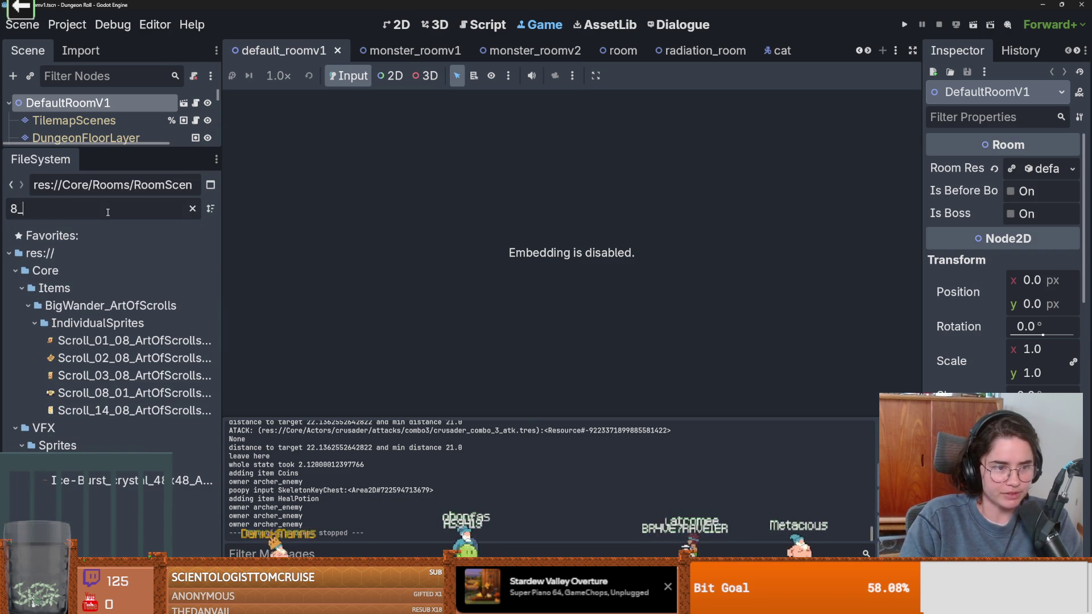
key("BackSpace")
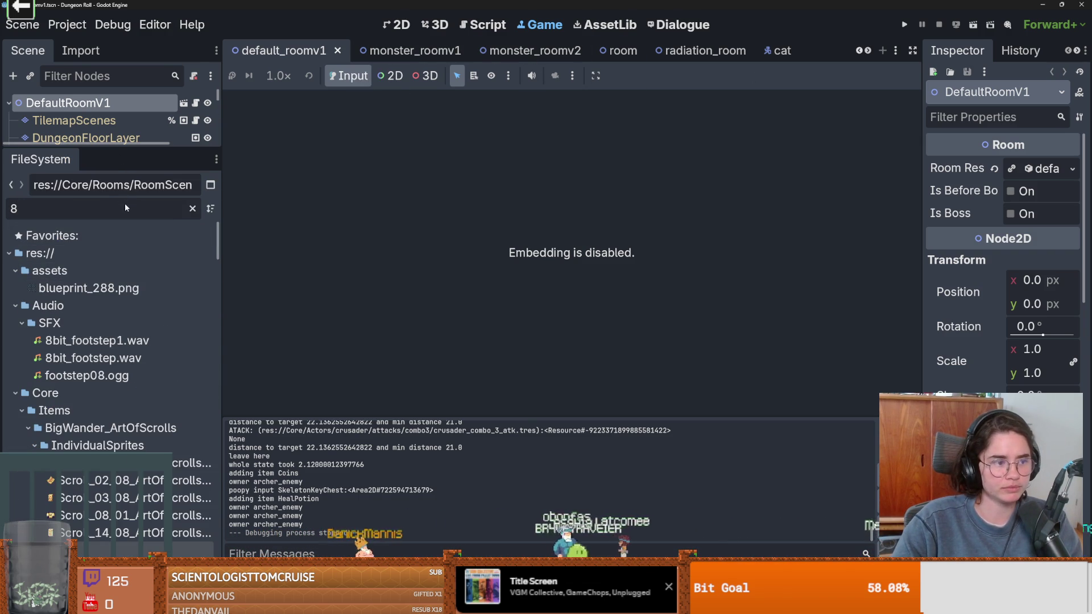
left_click_drag(120, 152, 119, 277)
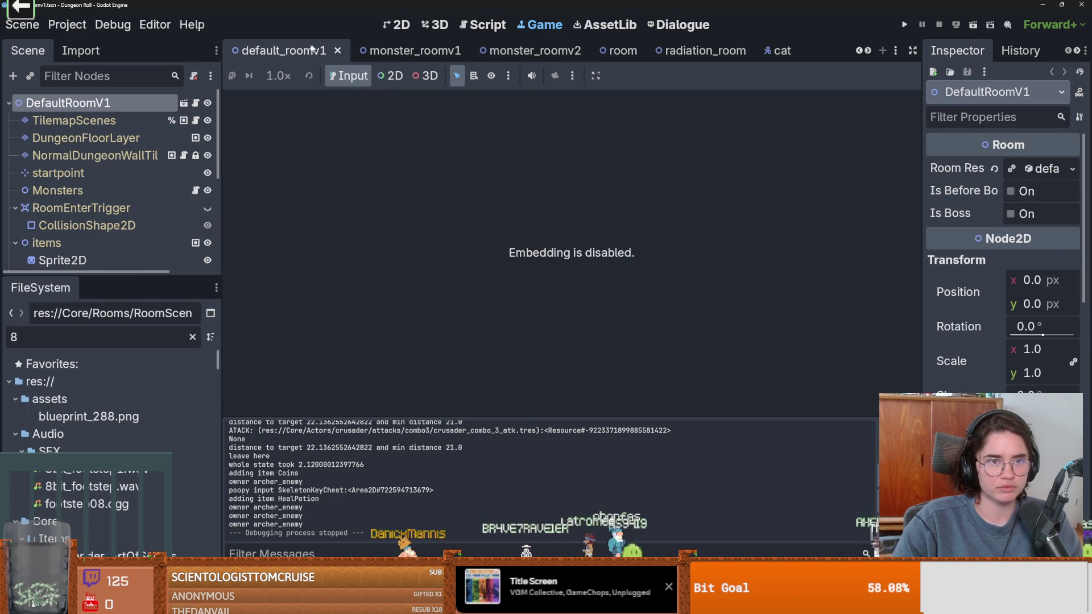
left_click(337, 50)
left_click(335, 50)
left_click(335, 51)
left_click(336, 51)
Inspect 8bit_footstep1.wav and 8bit_footstep.wav, clear the filter, and open the crusader scene
left_click(103, 469)
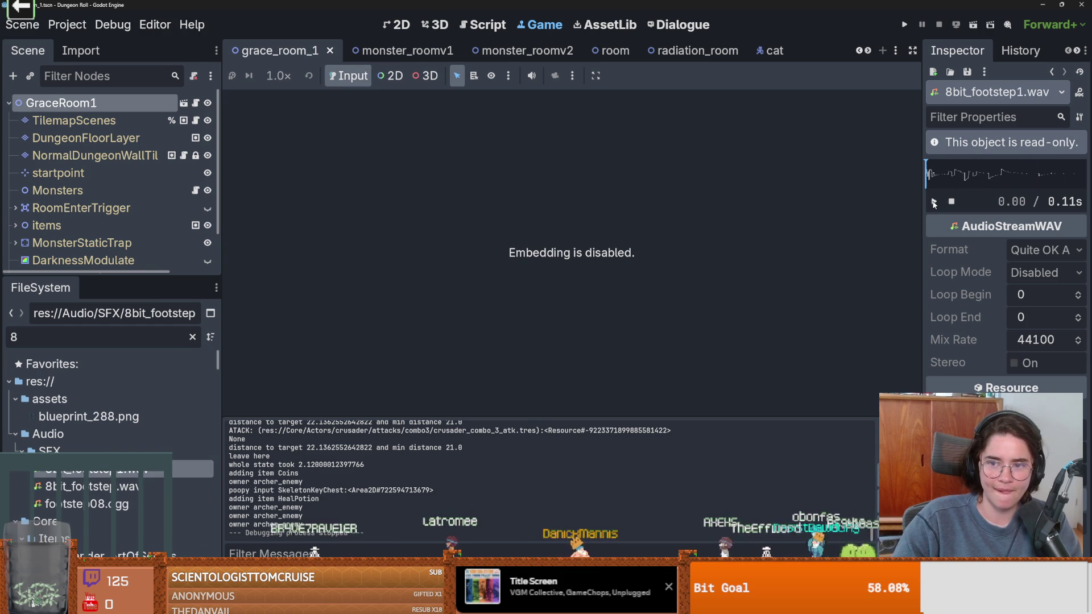
left_click(142, 486)
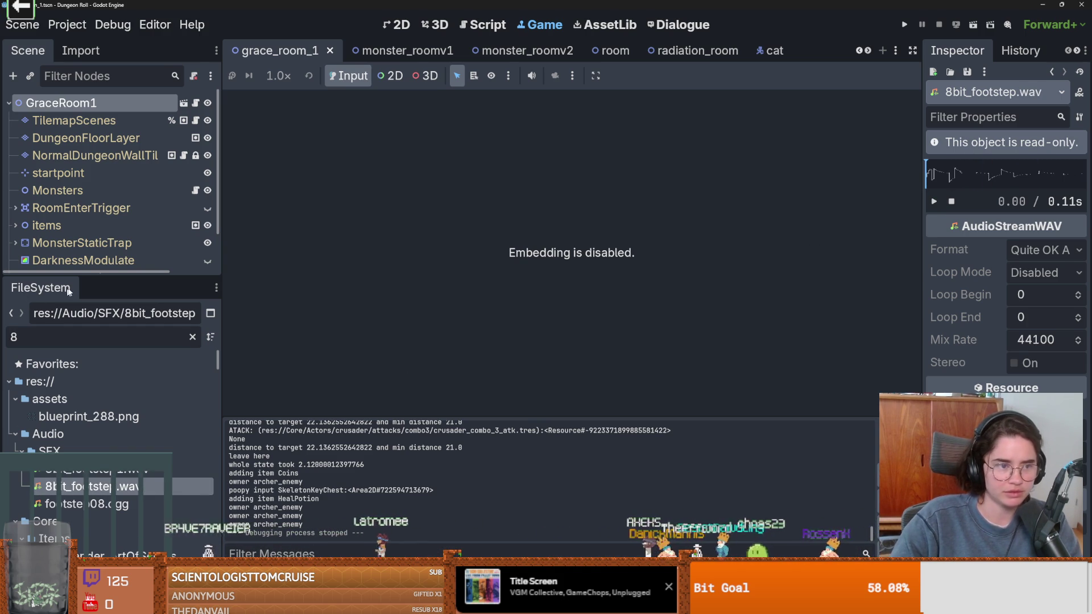
left_click_drag(64, 275, 64, 361)
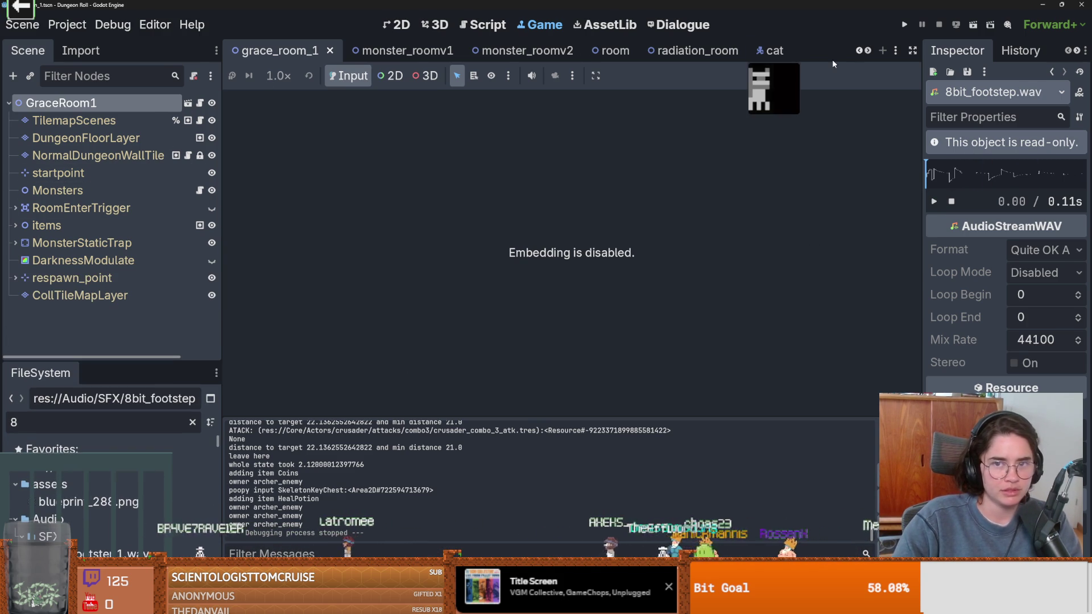
scroll(842, 61, "up", 1)
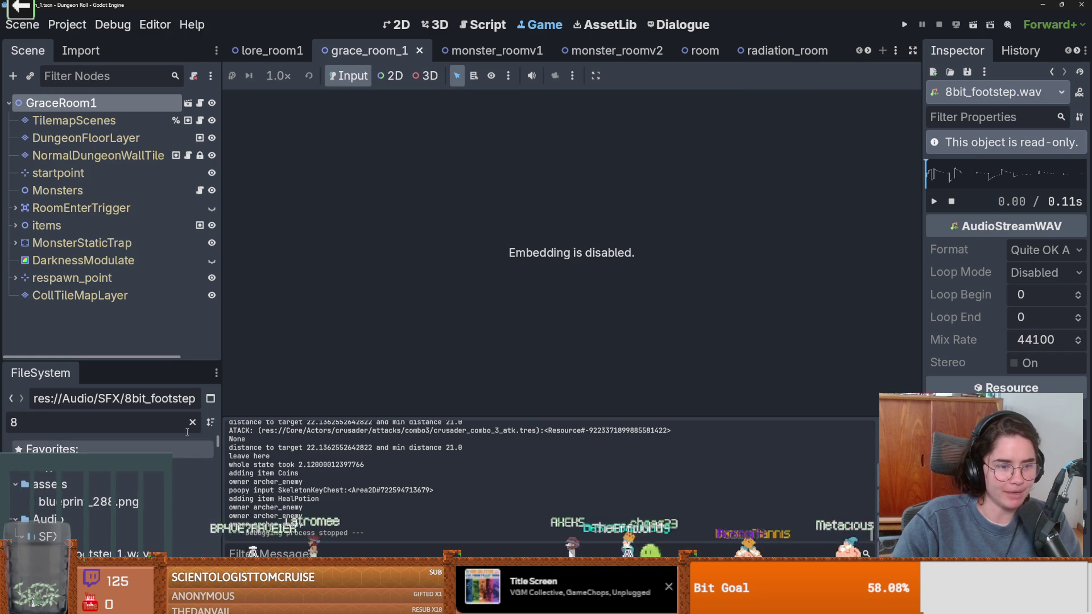
left_click(193, 422)
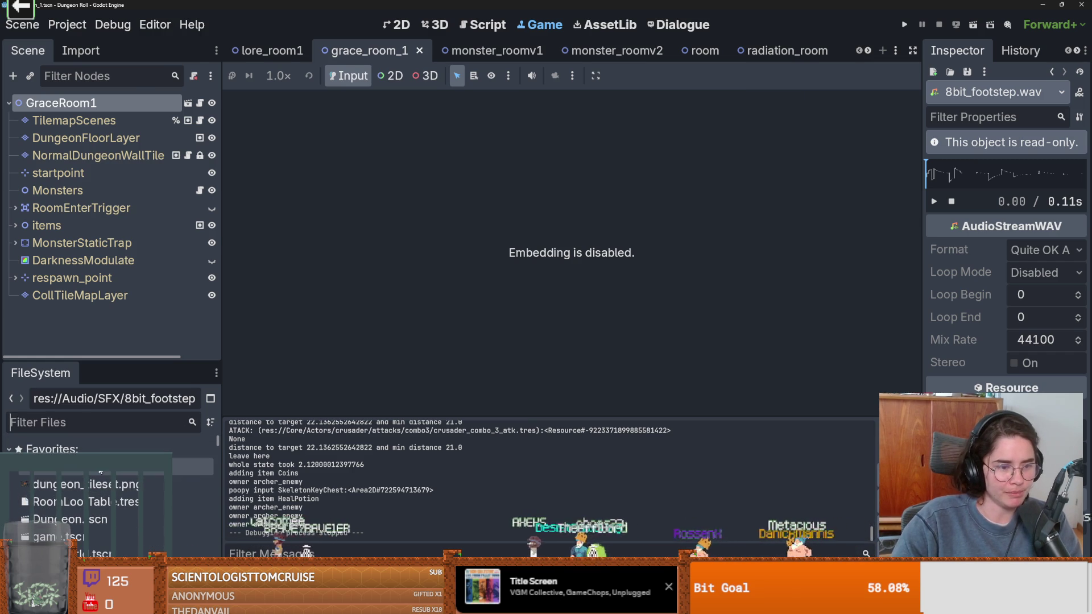
double_click(100, 470)
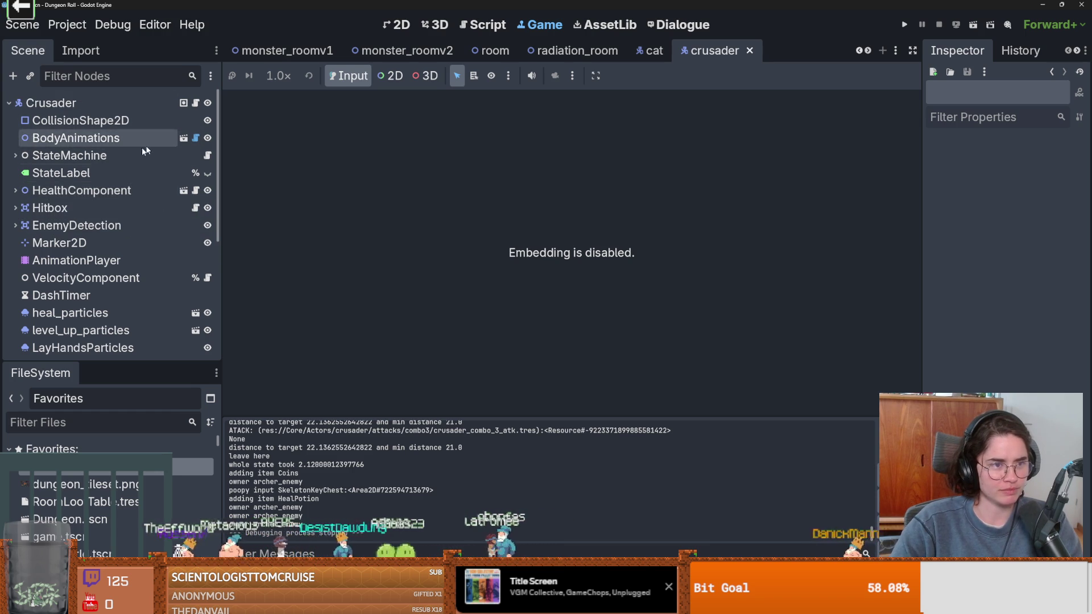
Open walk_state.gd from the StateMachine and make room below the FOOTSTEP_09 constant
left_click(15, 156)
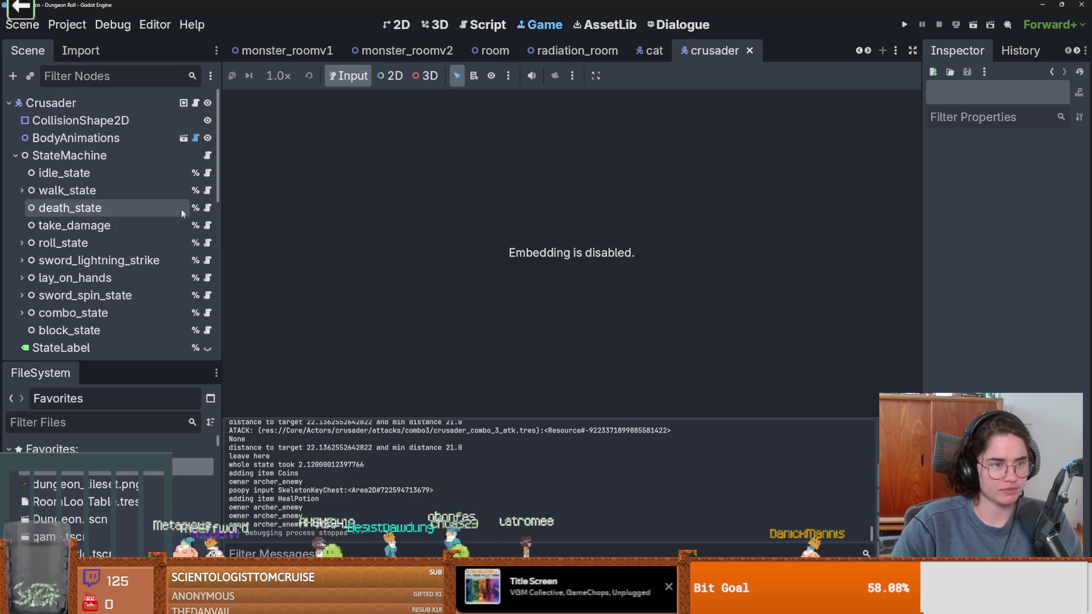
left_click(209, 191)
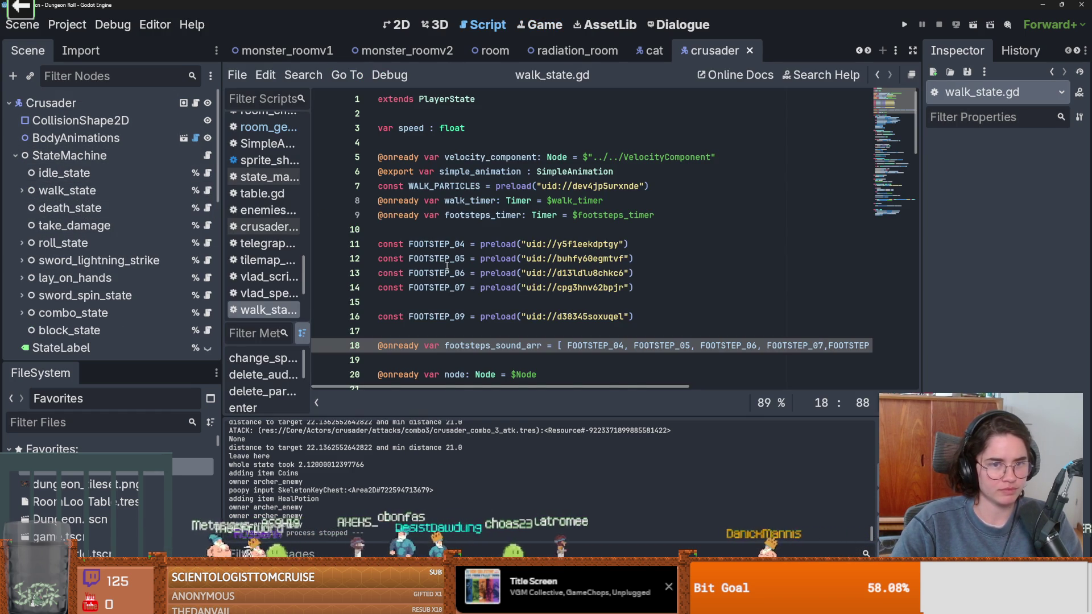
scroll(446, 266, "down", 1)
left_click(645, 258)
key("Delete")
left_click(645, 257)
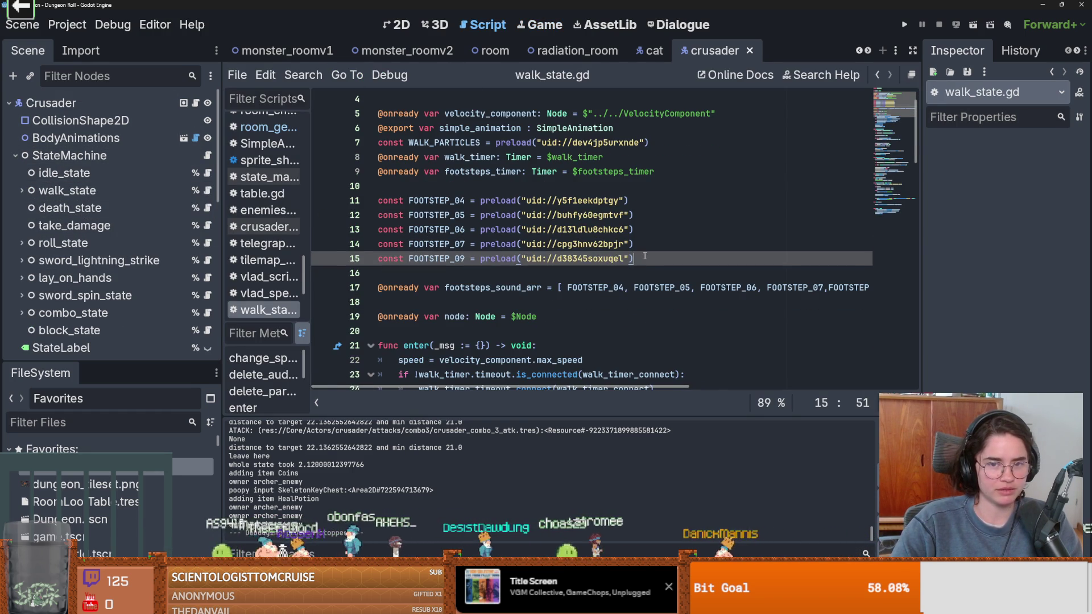
key("Return")
key("Return")
scroll(645, 256, "down", 3)
scroll(64, 511, "down", 2)
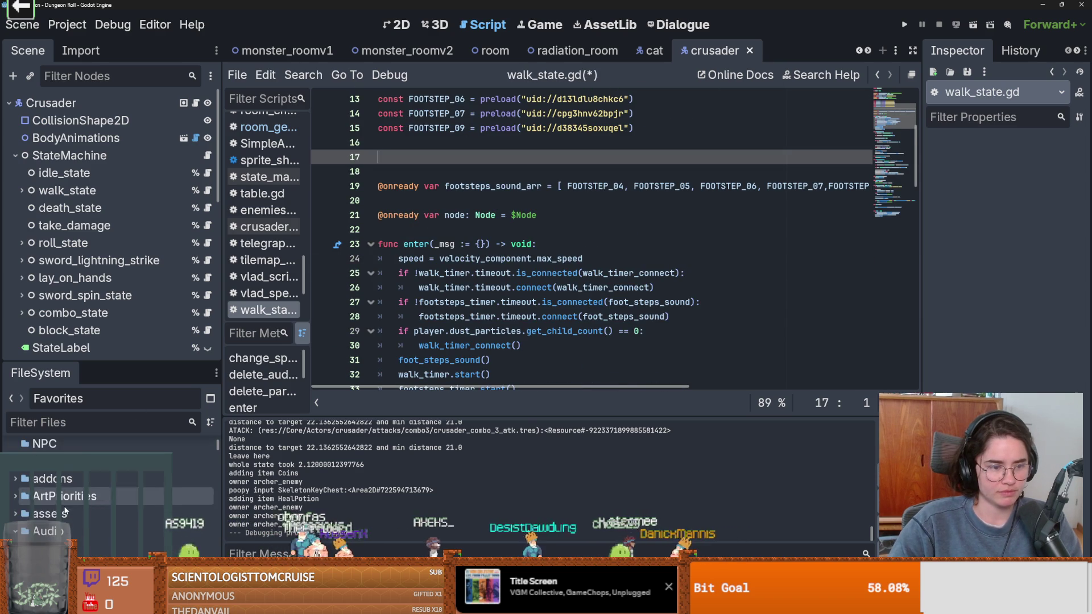
scroll(64, 510, "down", 3)
Add preload constants for both 8-bit footstep sounds and save walk_state.gd
left_click(97, 493)
mouse_move(97, 492)
left_mouse_down()
mouse_move(256, 341)
mouse_move(420, 157)
left_mouse_up()
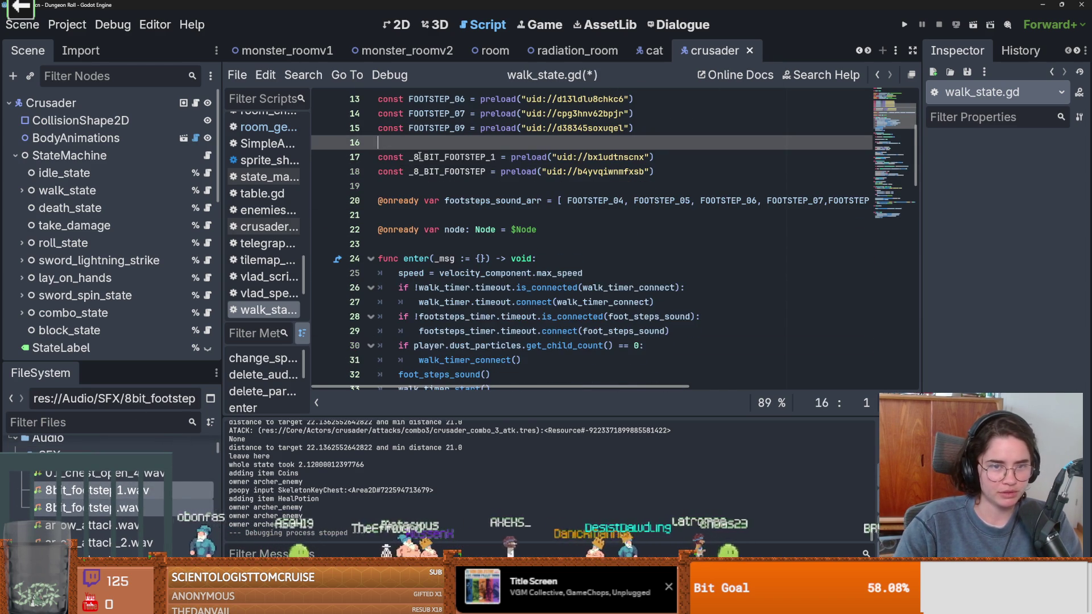
key("ctrl+s")
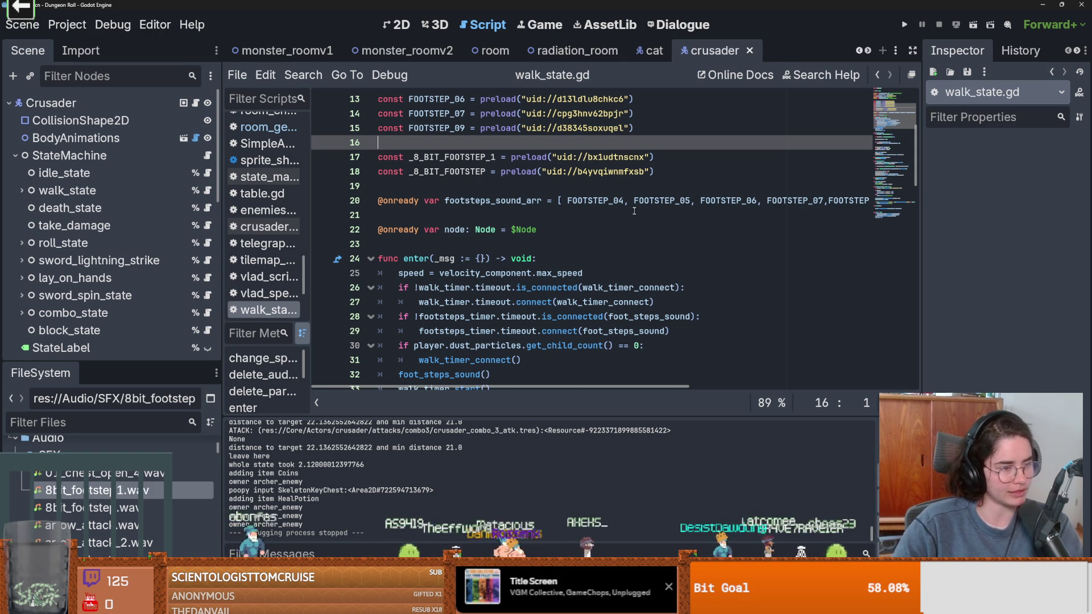
left_click(511, 199)
left_click(490, 185)
key("ctrl+s")
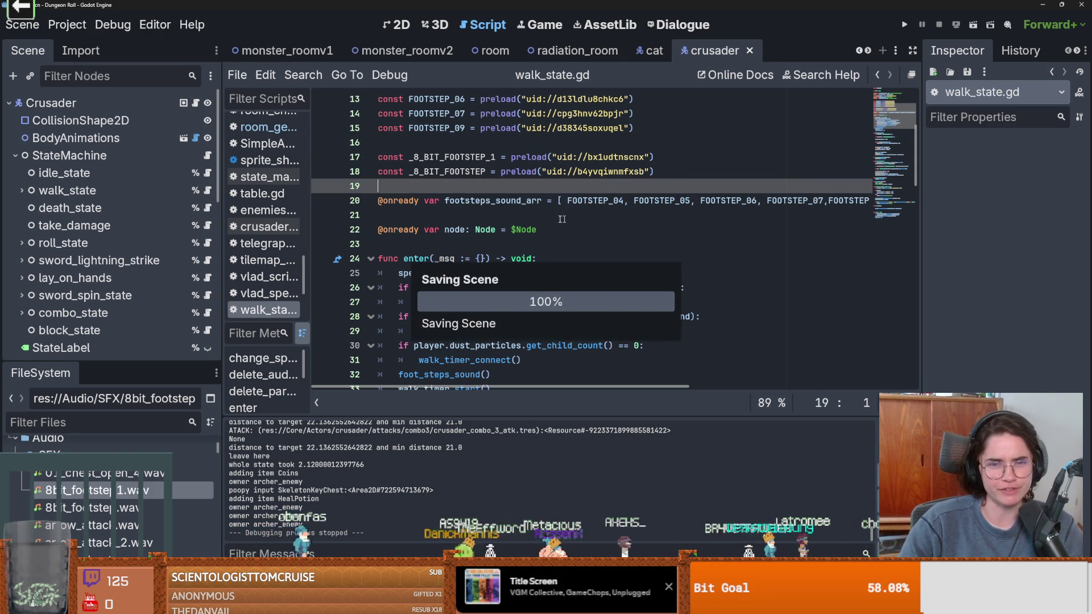
key("Return")
key("Return")
key("BackSpace")
key("BackSpace")
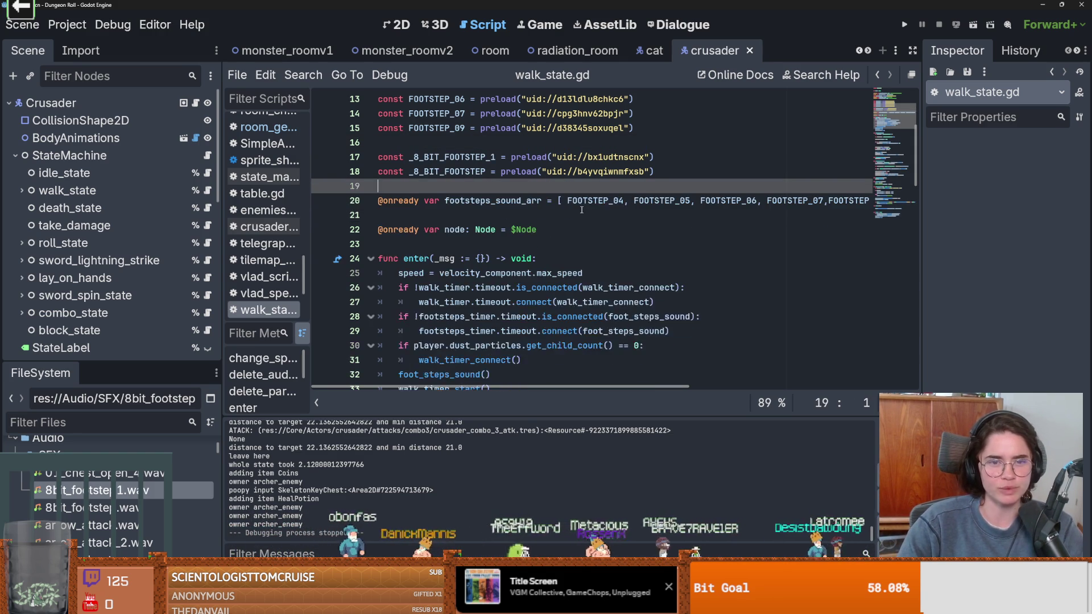
key("ctrl+s")
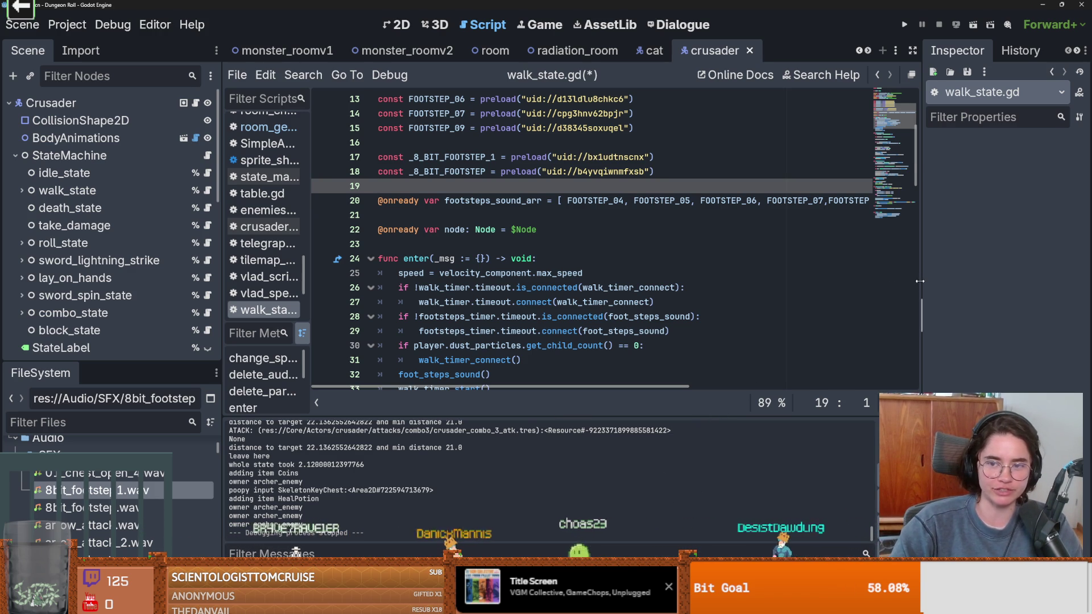
Widen the script editor and tidy the blank lines around footsteps_sound_arr
left_click_drag(923, 275, 1031, 275)
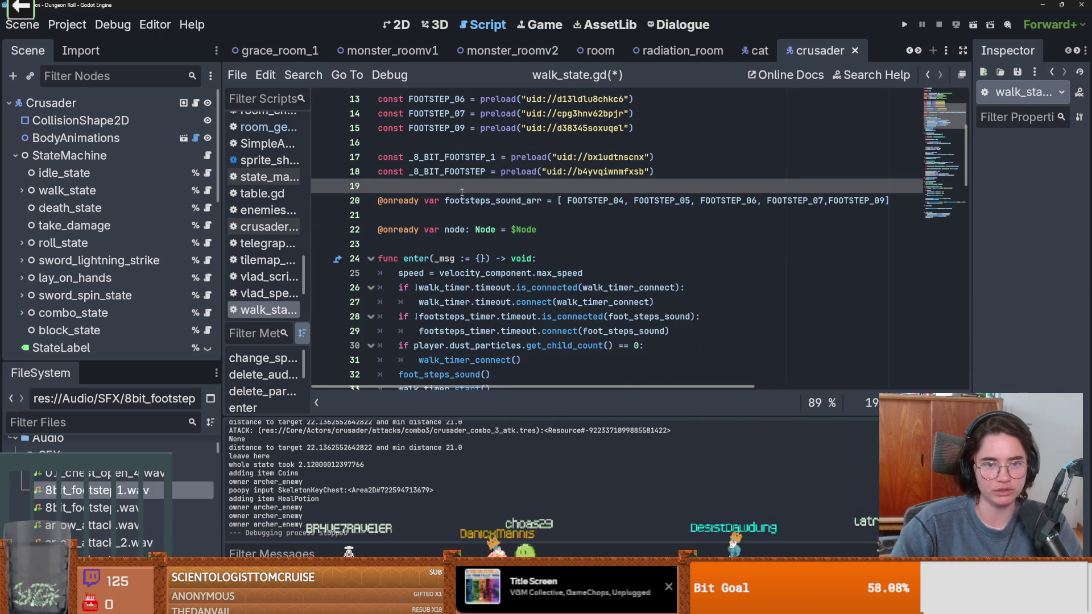
left_click(463, 212)
key("Return")
left_click(453, 217)
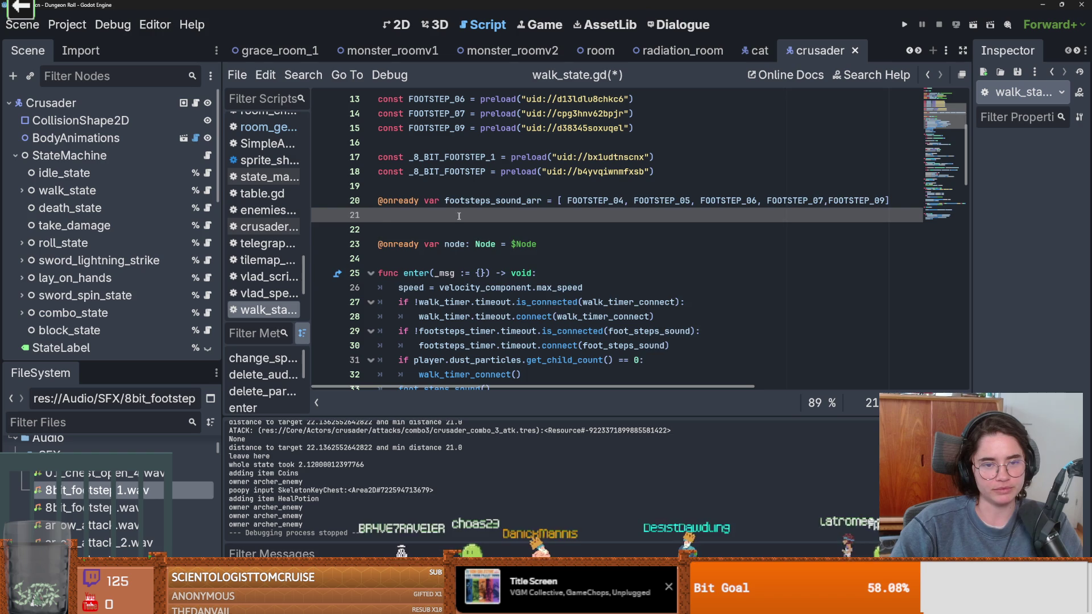
key("BackSpace")
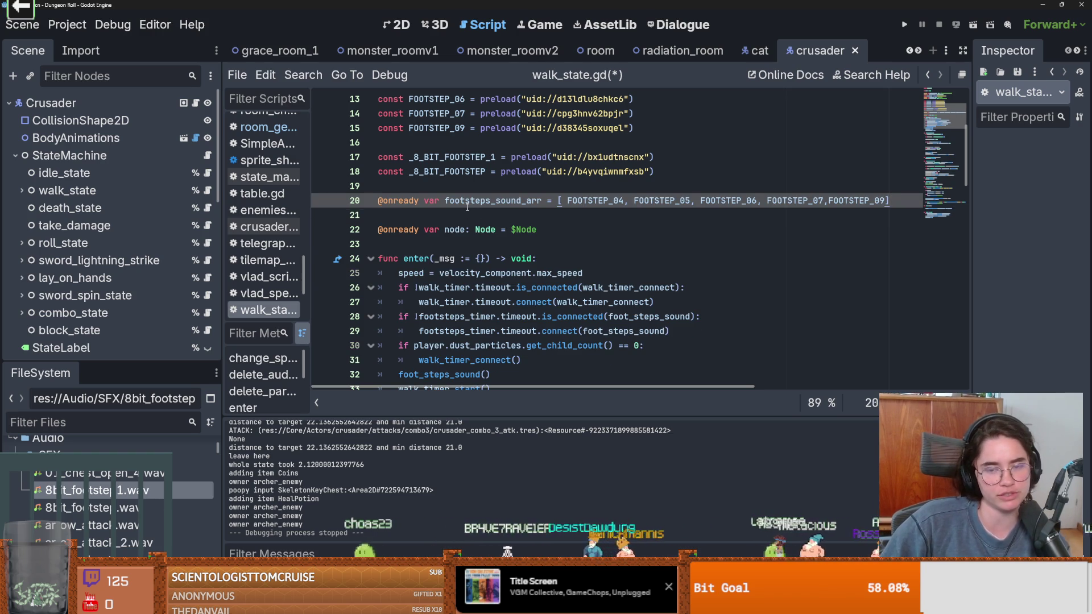
left_click(529, 185)
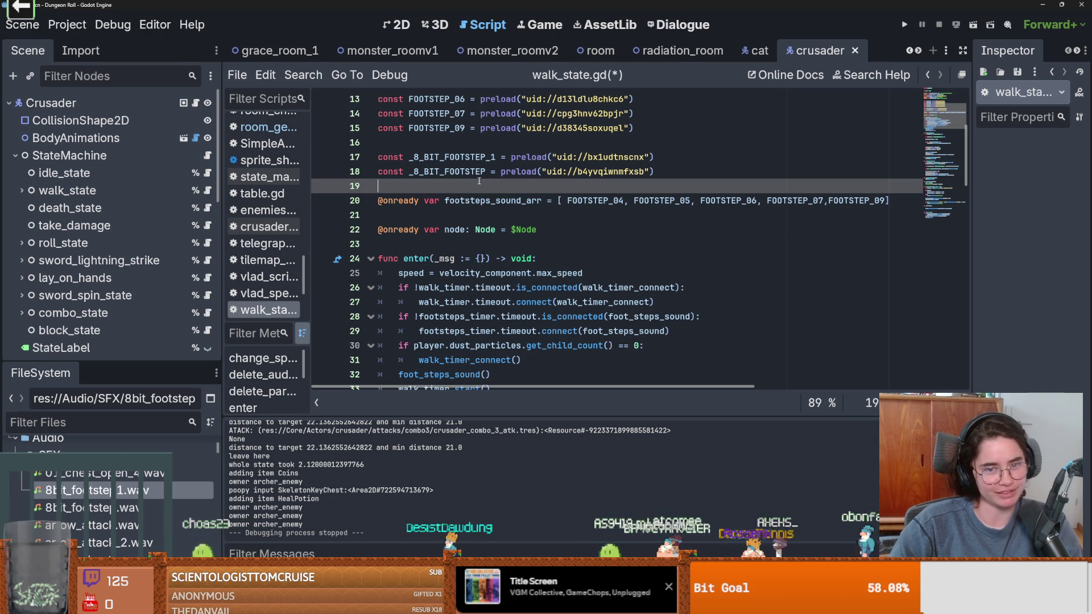
left_click(470, 216)
scroll(470, 216, "up", 1)
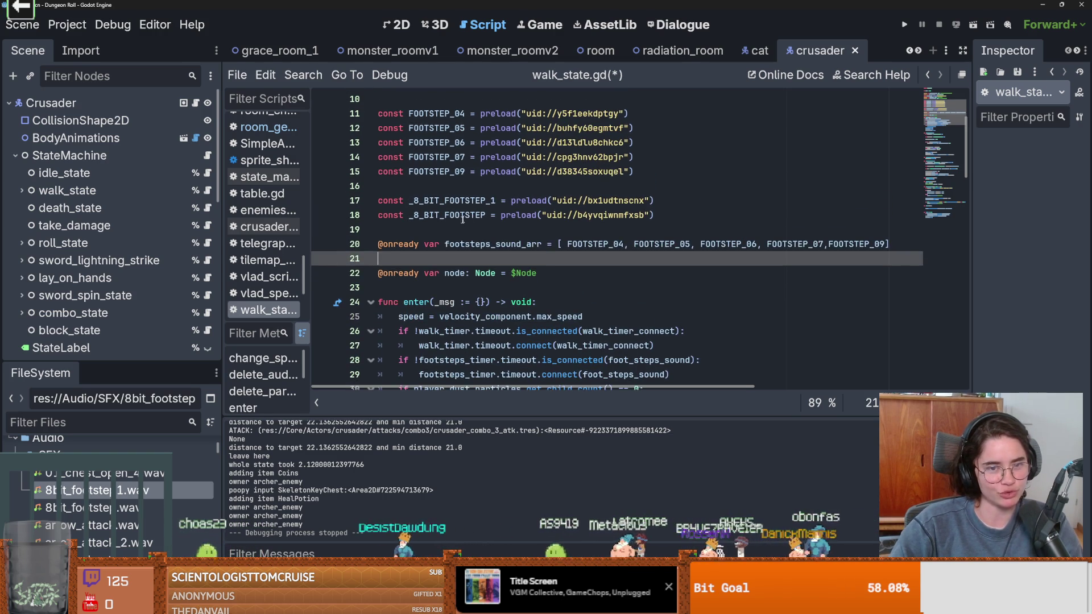
key("Up")
key("Up")
Duplicate the footsteps_sound_arr line and comment out the old copy
triple_click(374, 245)
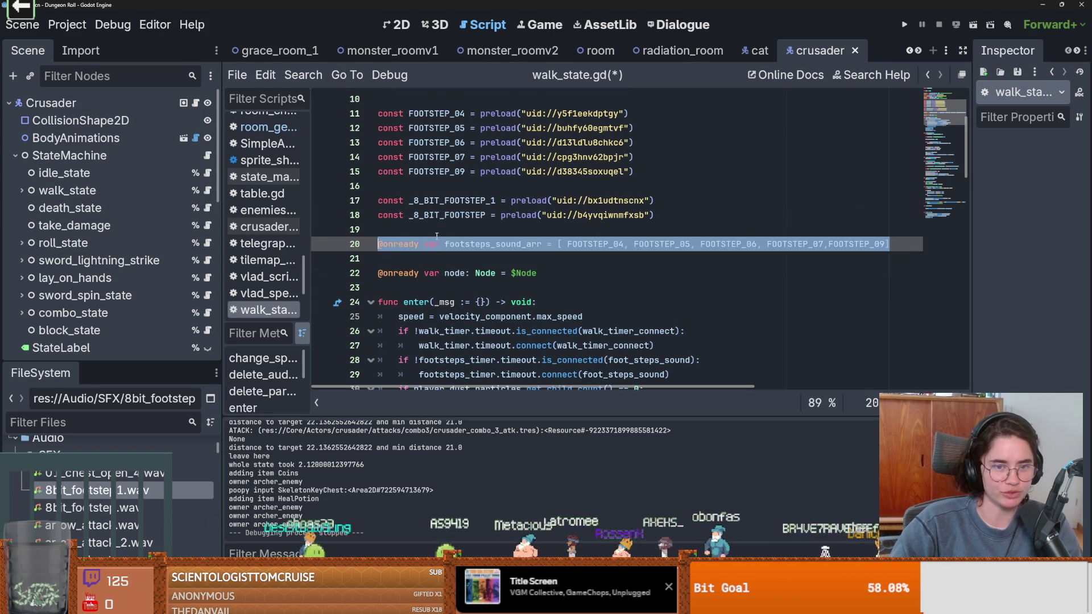
key("ctrl+shift+d")
key("Up")
key("Up")
double_click(418, 259)
key("ctrl+k")
Fill the new array with _8_BIT_FOOTSTEP_1 and _8_BIT_FOOTSTEP, save, and run the game
left_click_drag(876, 248, 568, 245)
key("BackSpace")
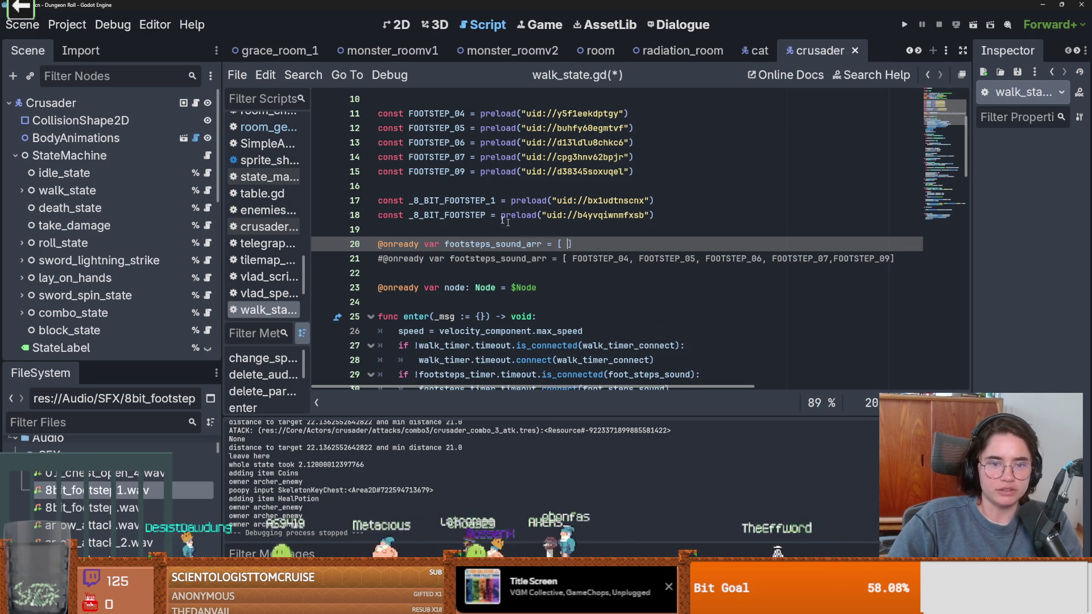
double_click(465, 200)
key("ctrl+c")
left_click(561, 243)
key("ctrl+v")
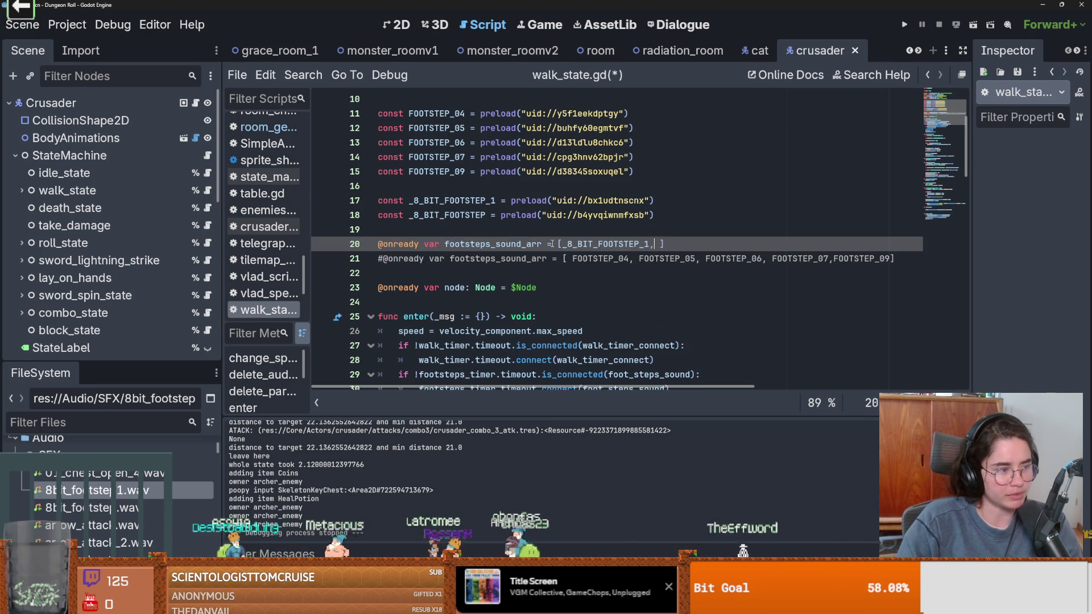
key("ctrl+space")
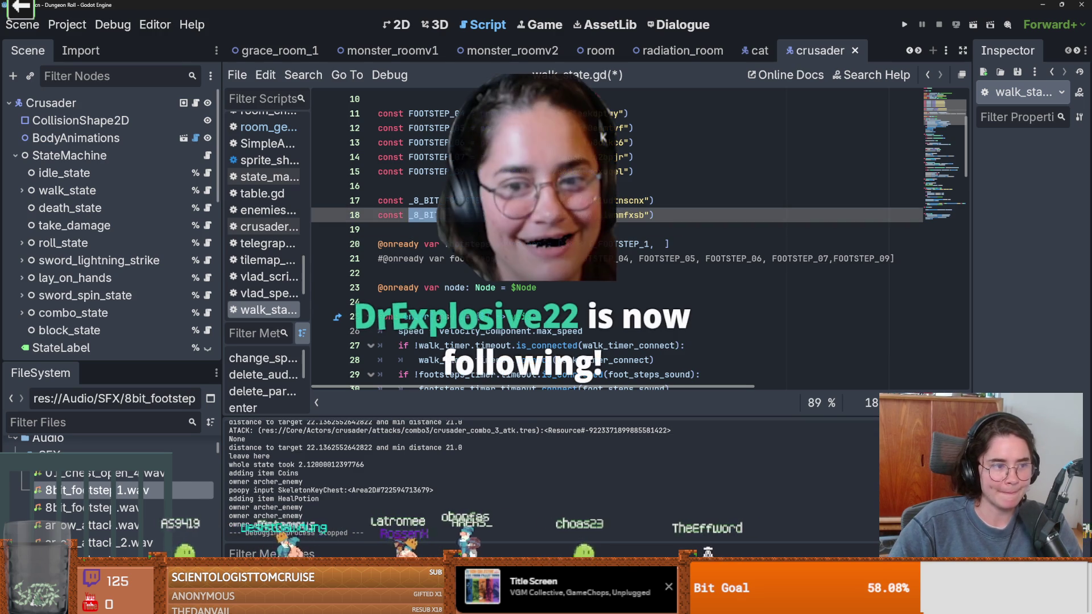
left_click(663, 244)
key("ctrl+v")
key("ctrl+s")
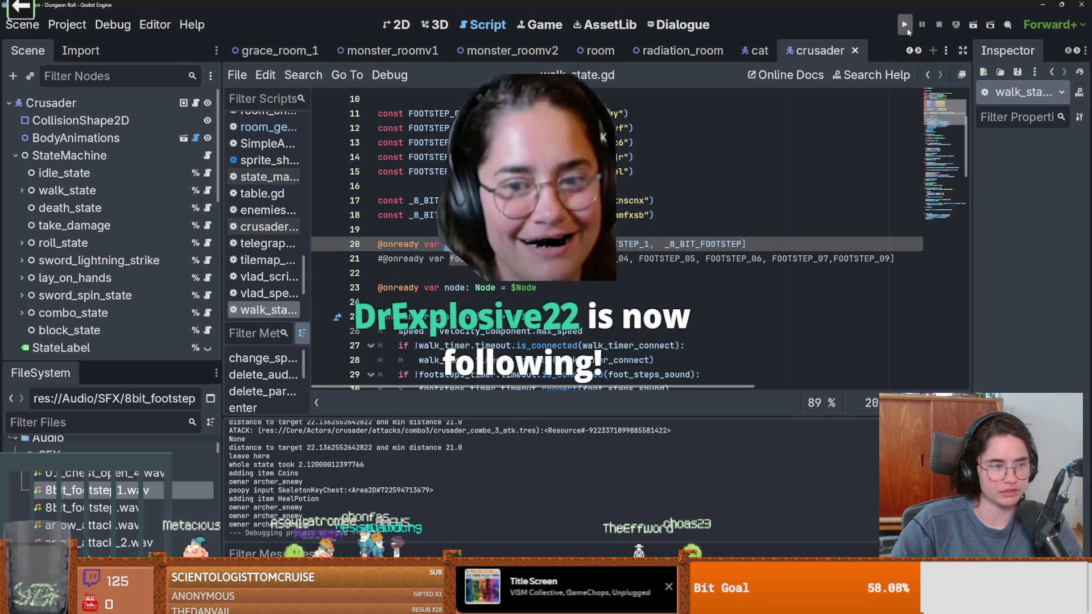
left_click(907, 33)
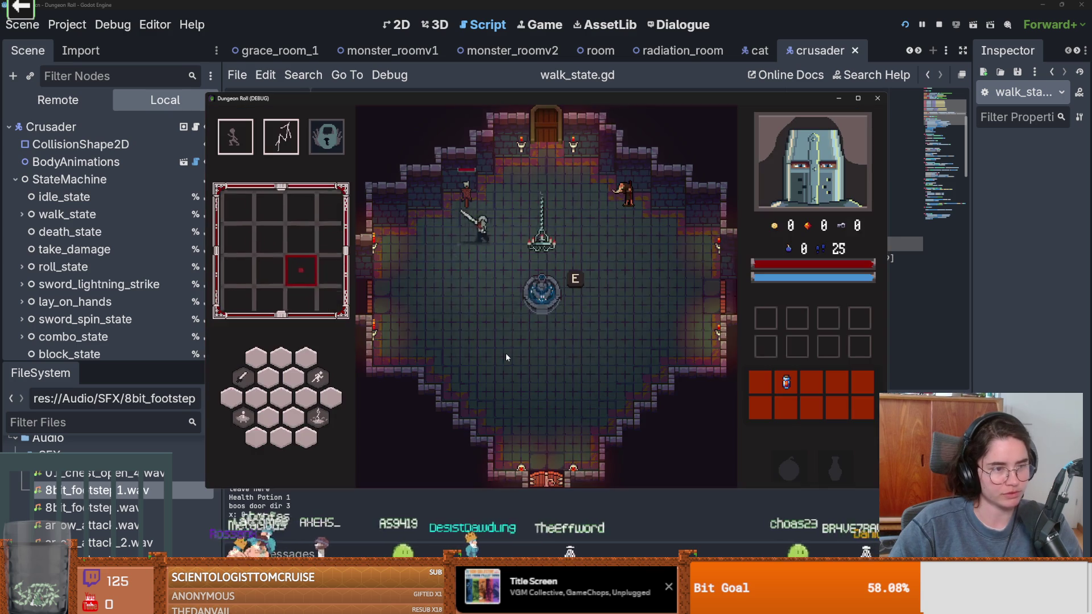
Walk the knight to test the footsteps, then stop the run and save
key("s")
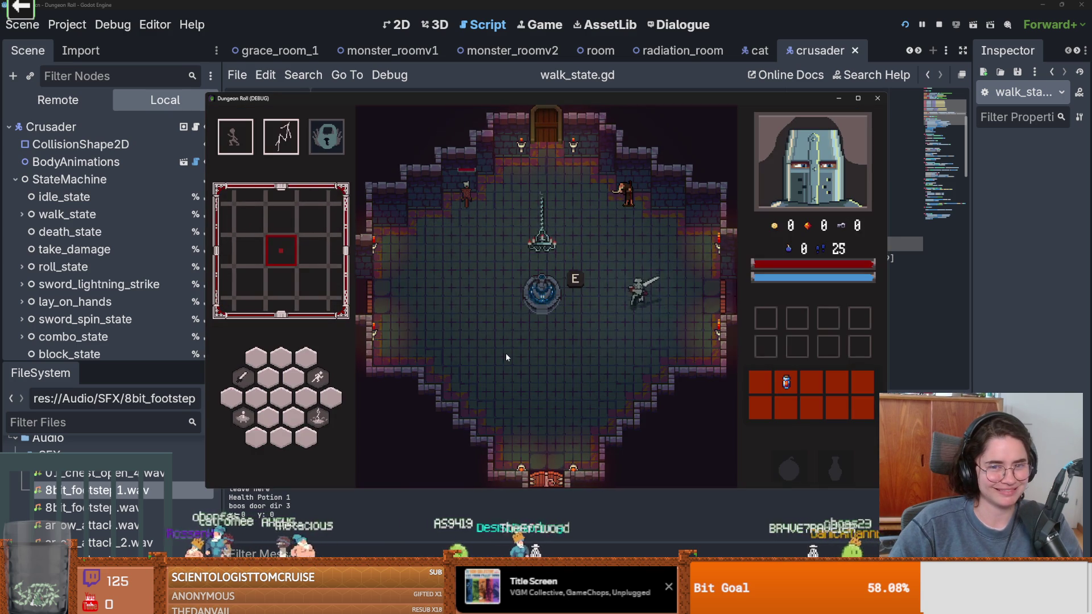
key("a")
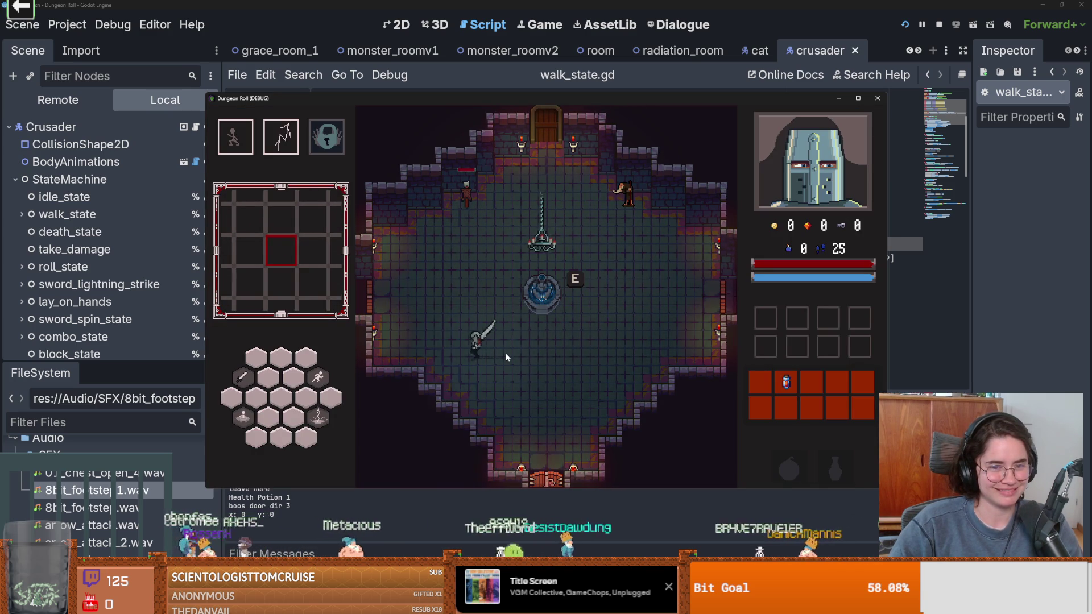
key("F8")
key("ctrl+s")
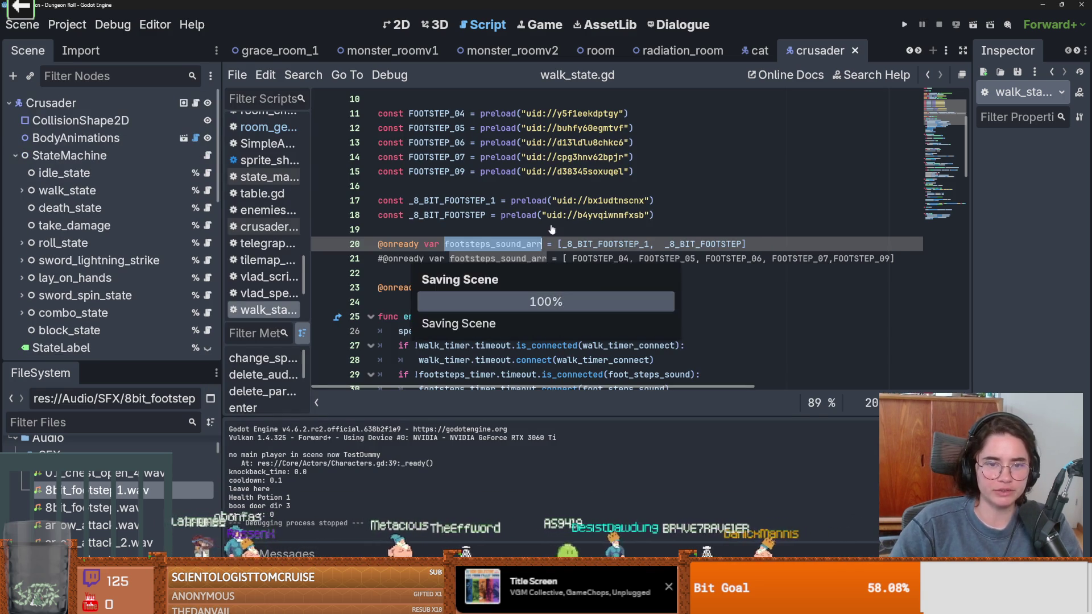
key("Up")
Check both 8-bit footstep files, remove _8_BIT_FOOTSTEP from the array, and rerun the game
left_click(121, 493)
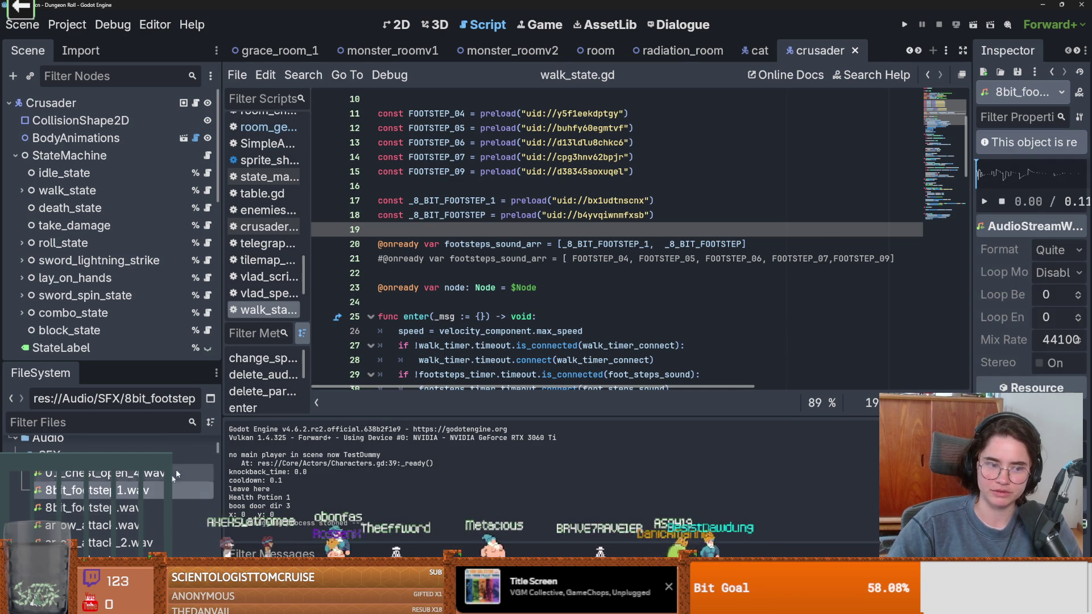
left_click(144, 508)
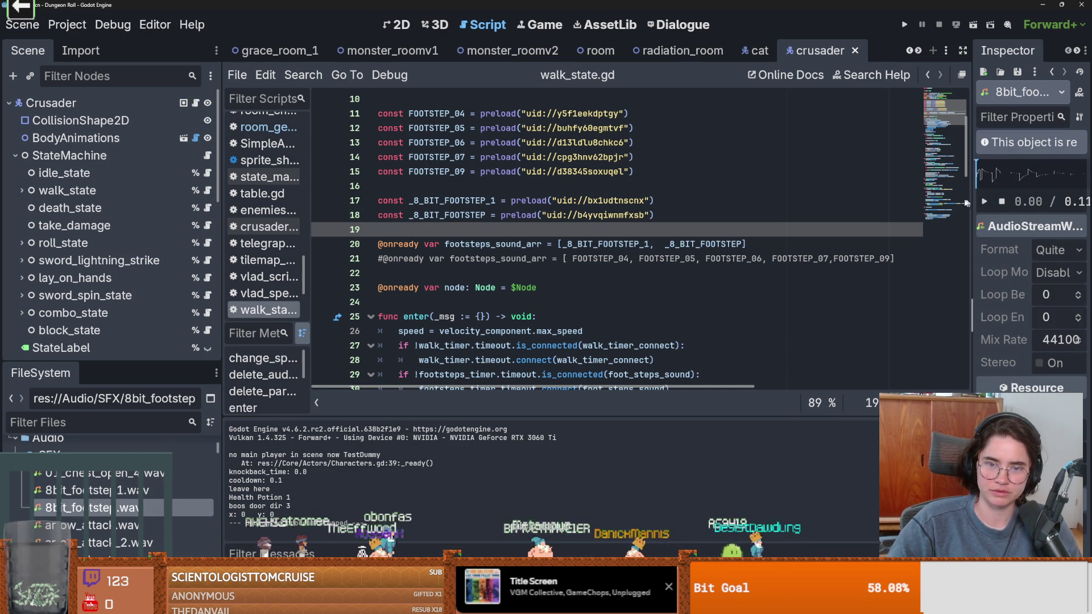
mouse_move(627, 243)
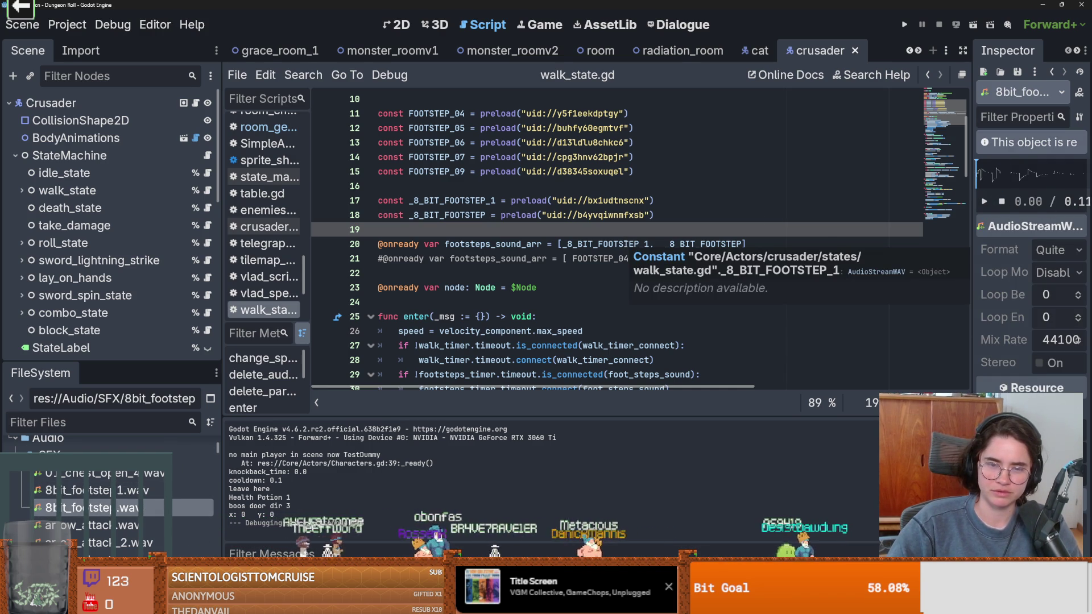
double_click(692, 243)
key("BackSpace")
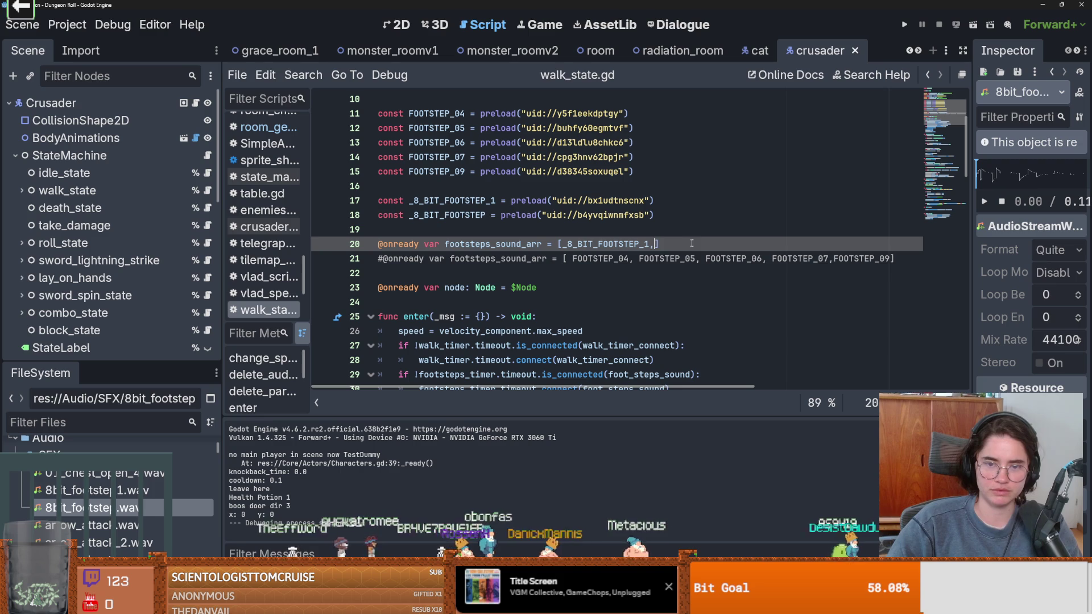
left_click(904, 25)
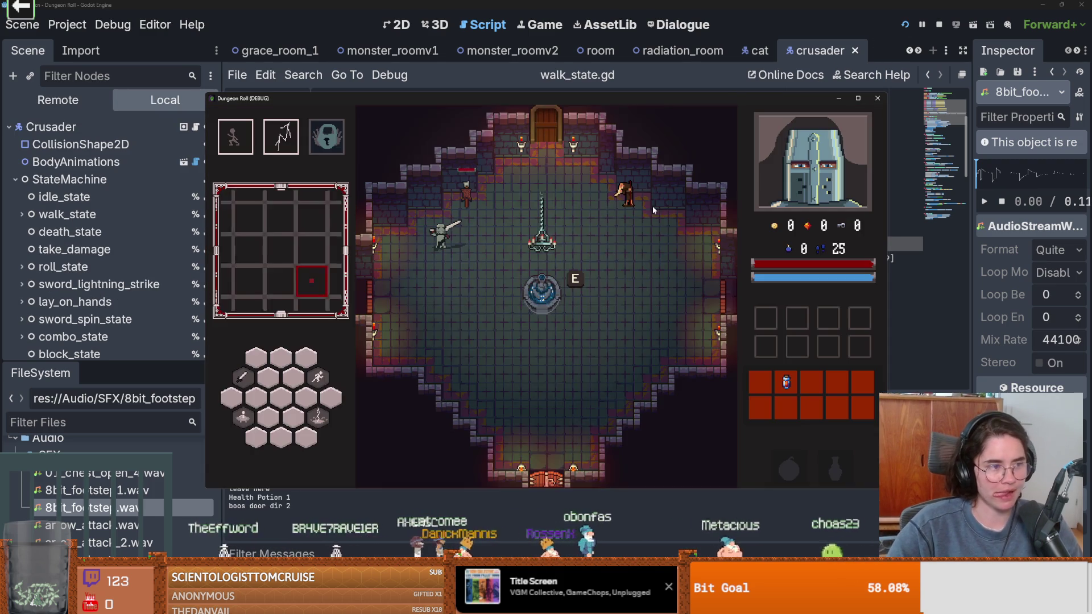
Walk the knight around the room and past the fountain with WASD to hear the footsteps
key("d")
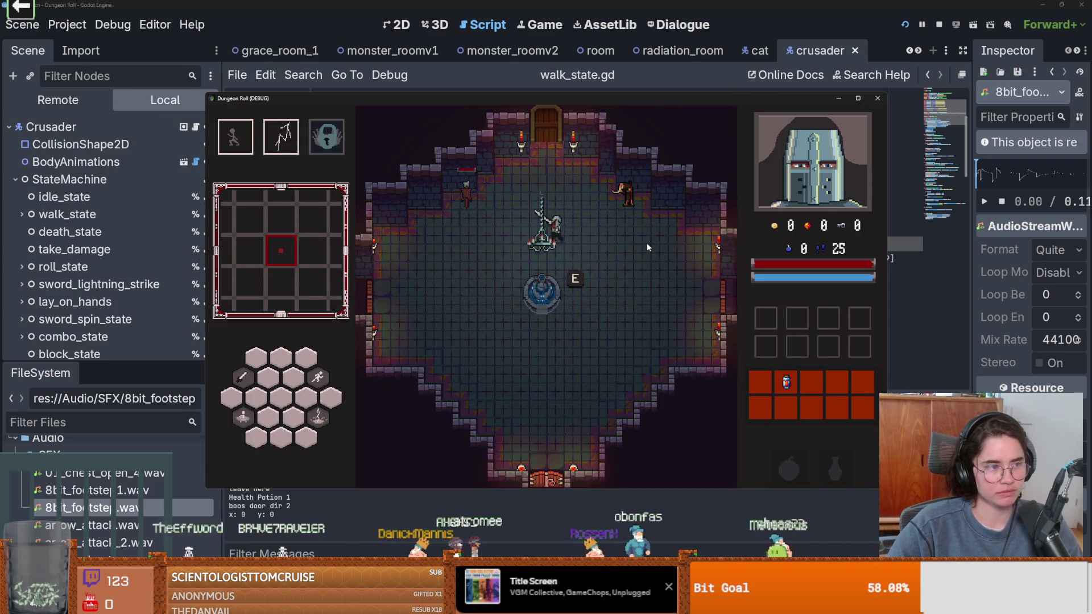
key("s")
key("a")
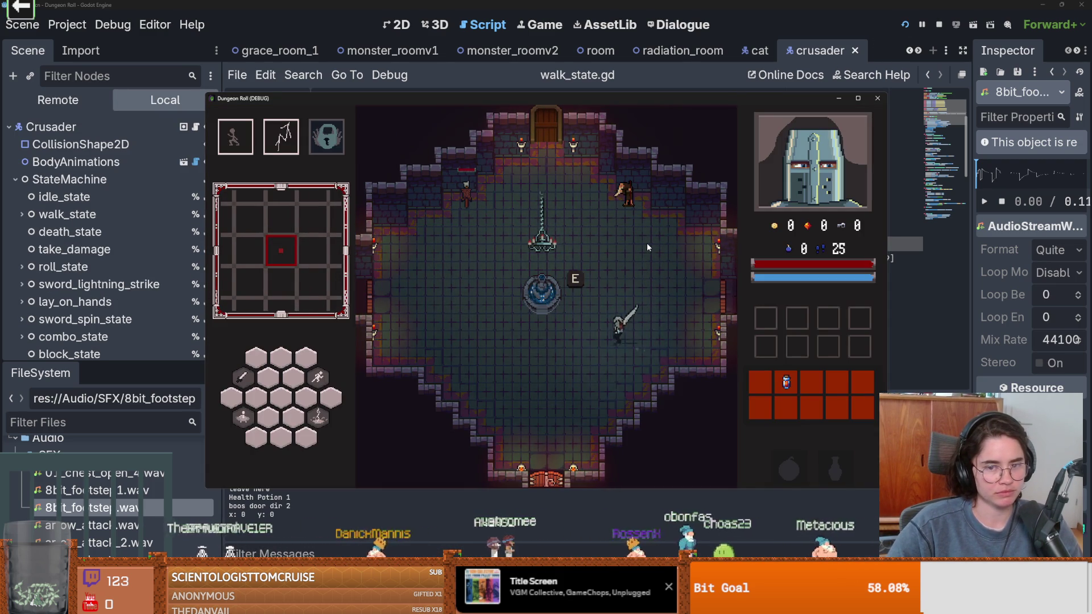
key("a")
key("w")
key("d")
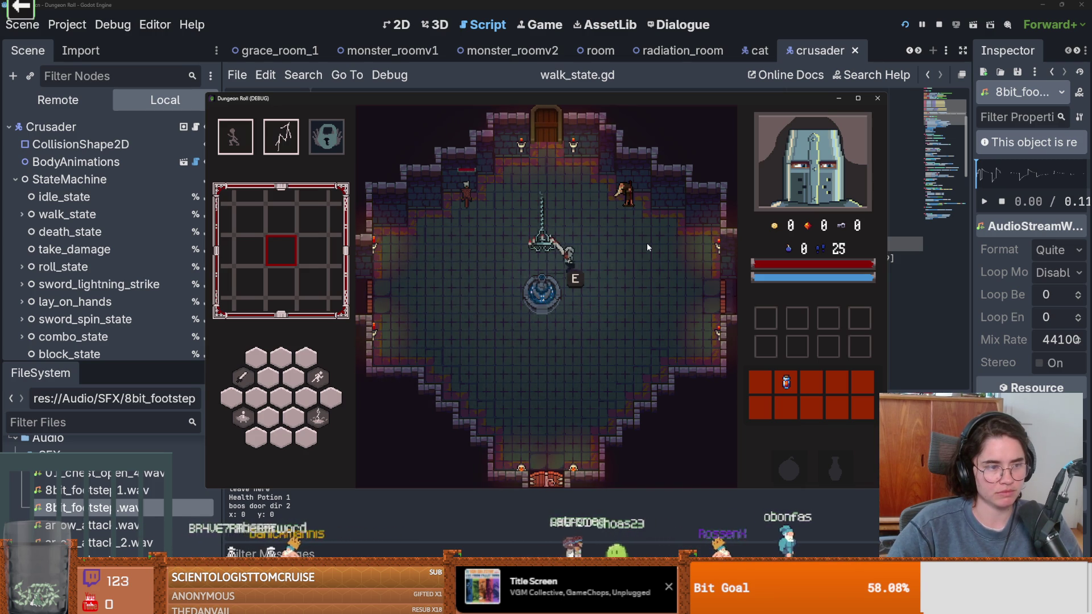
key("d")
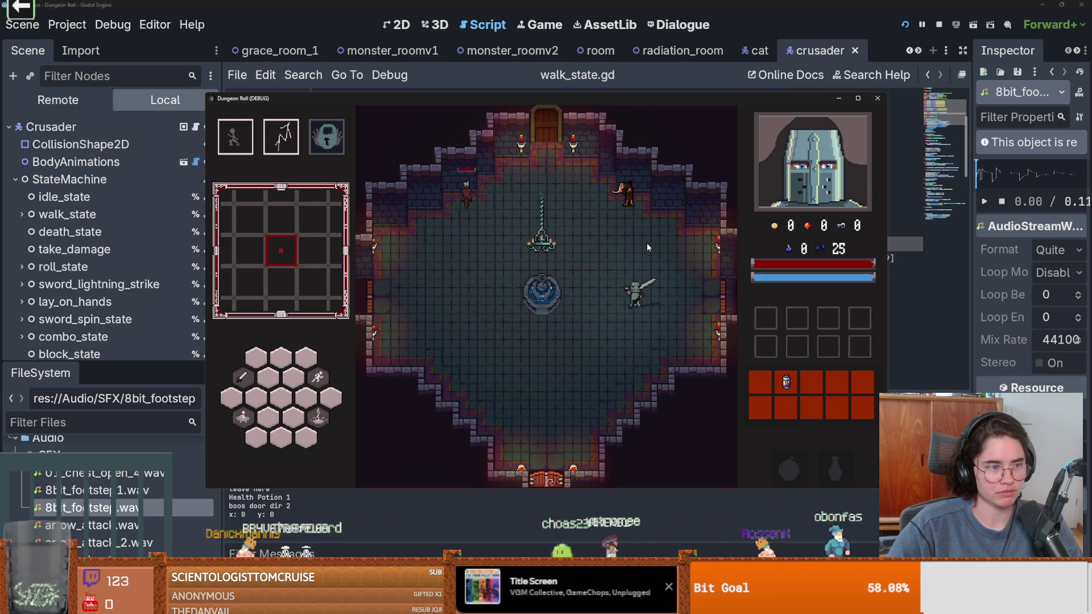
key("w")
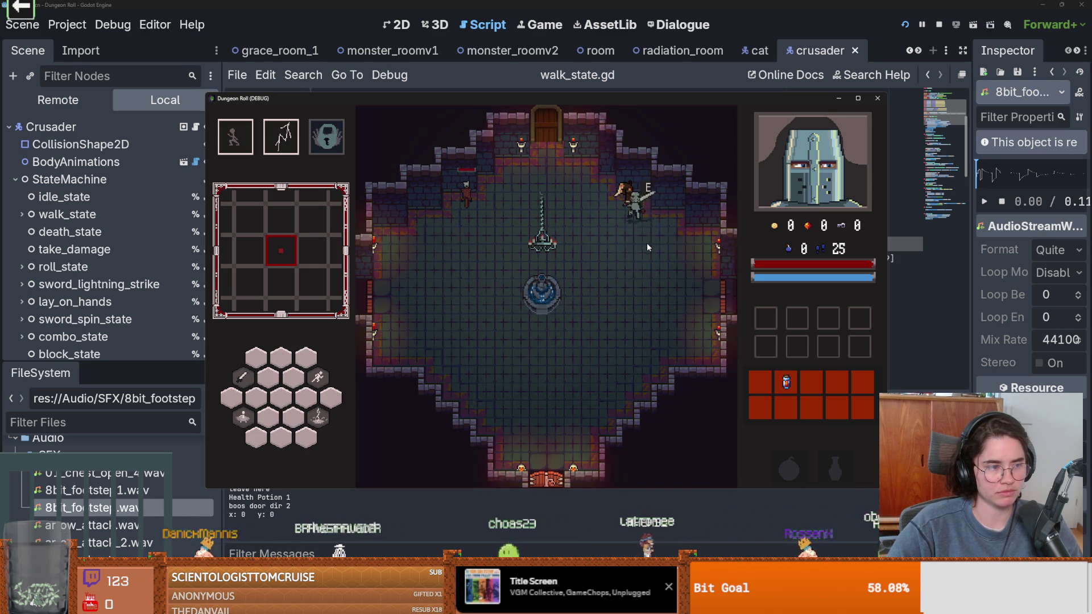
key("s")
key("a")
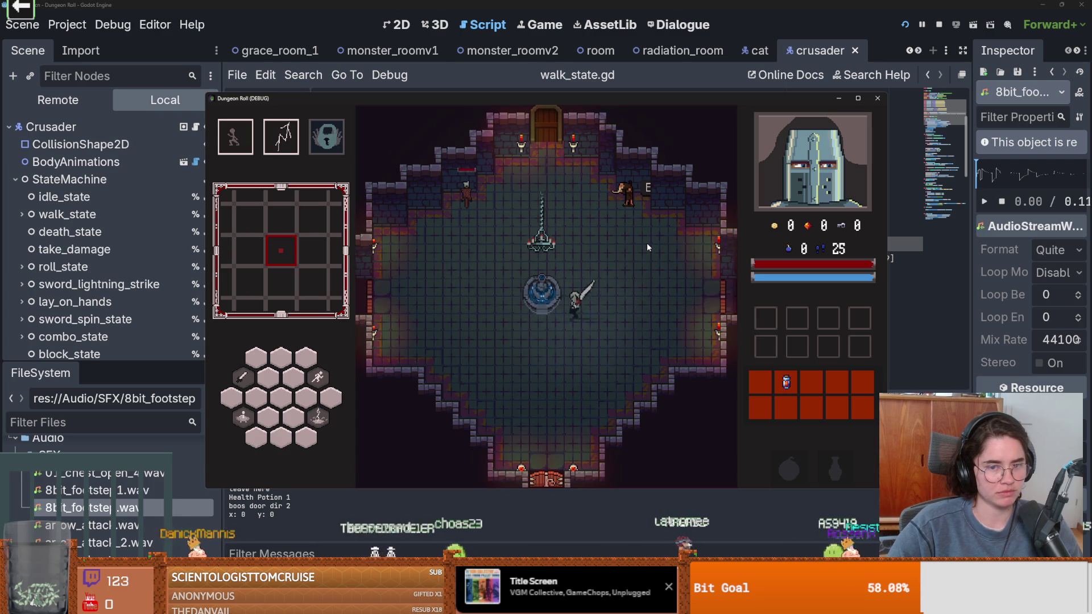
key("w")
key("d")
key("d")
key("s")
key("a")
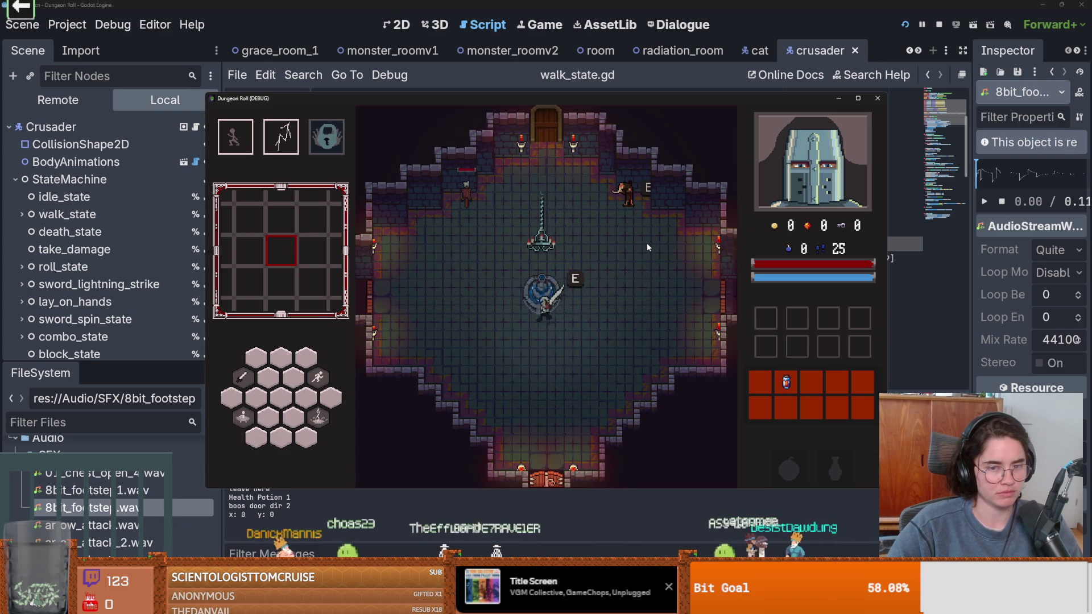
key("w")
key("d")
key("s")
key("a")
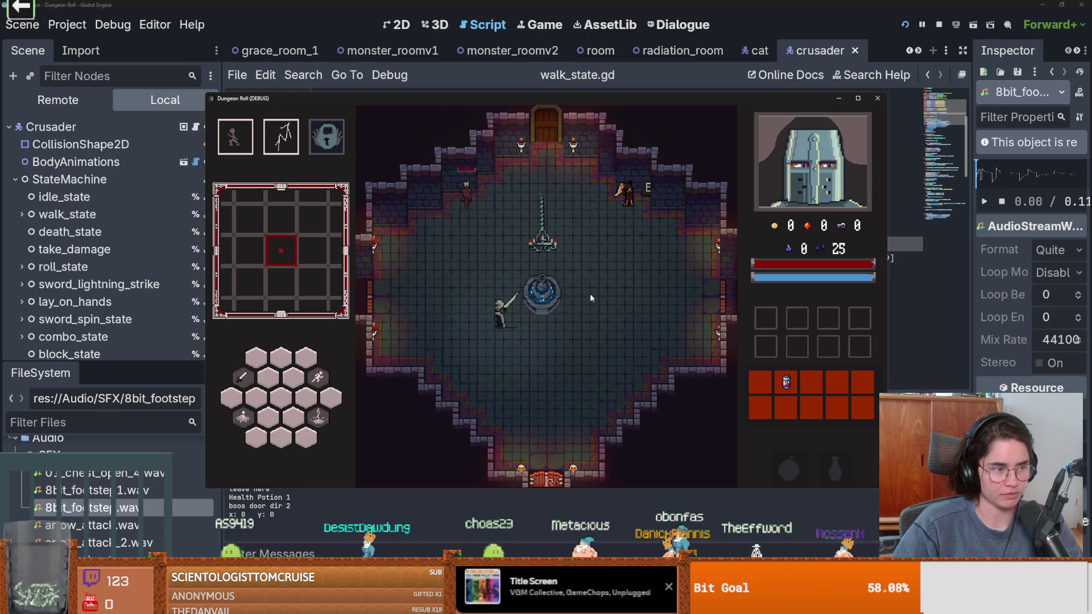
Walk the knight down-left and back beside the fountain, then stop the game
key("a")
key("s")
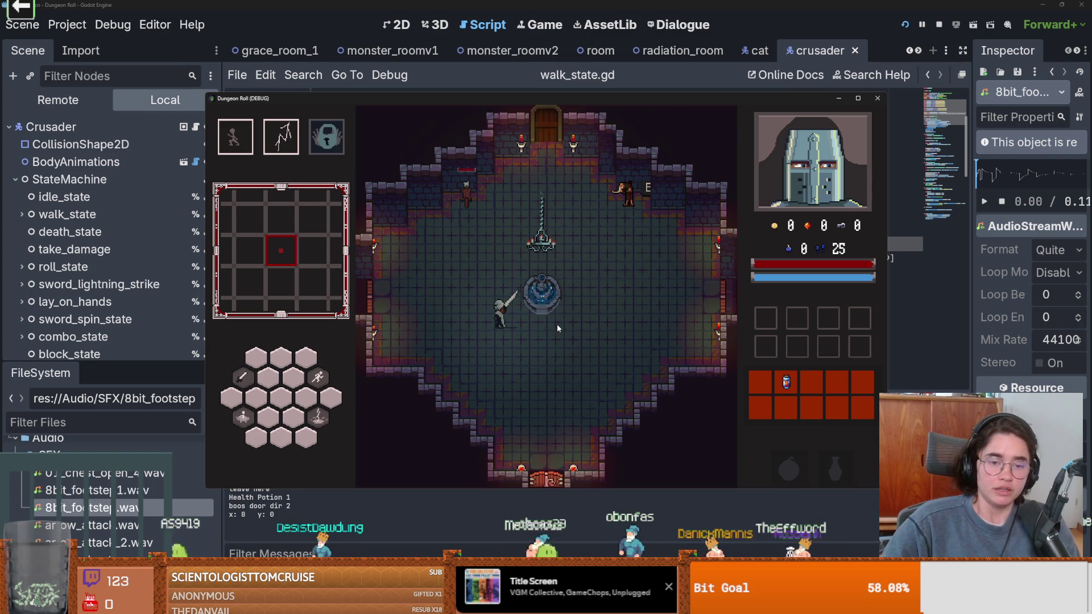
key("w")
key("a")
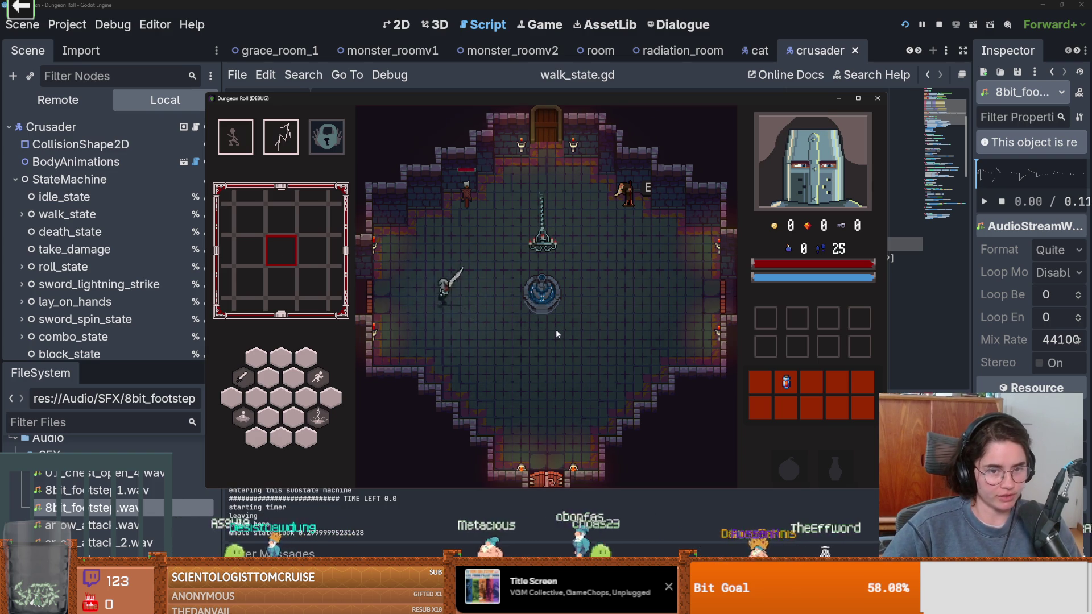
key("d")
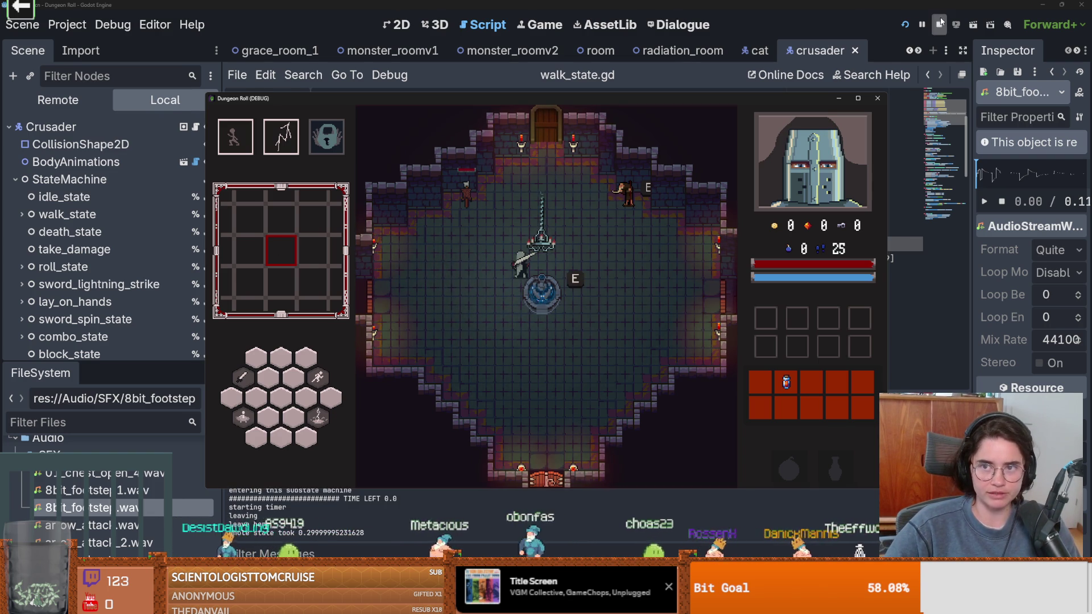
left_click(939, 24)
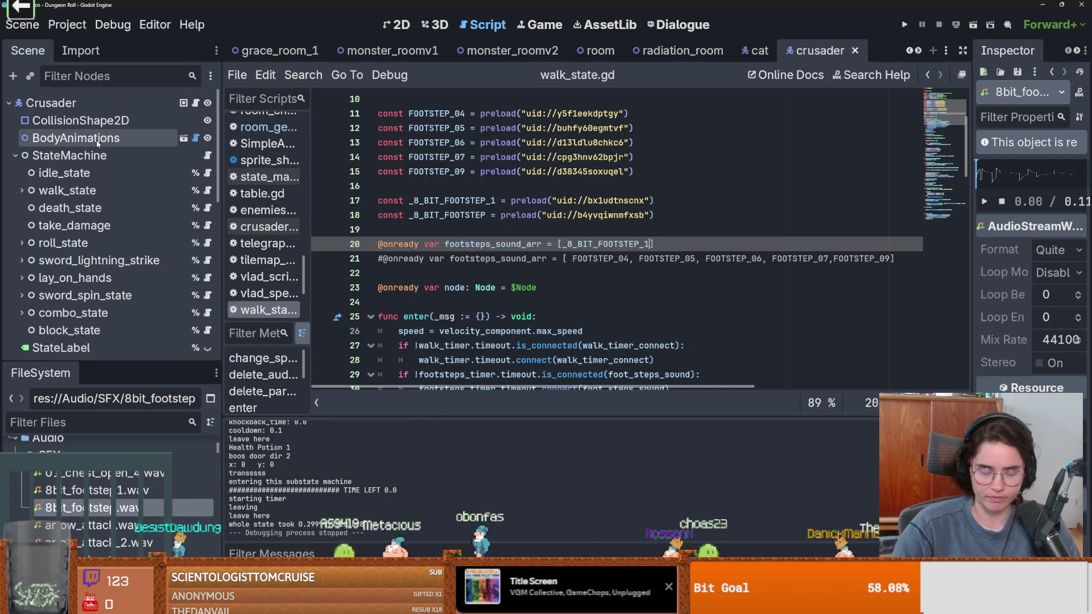
Open body_animations, review the walk_sideways, walk_down and walk_up frames, then switch to Aseprite
left_click(183, 137)
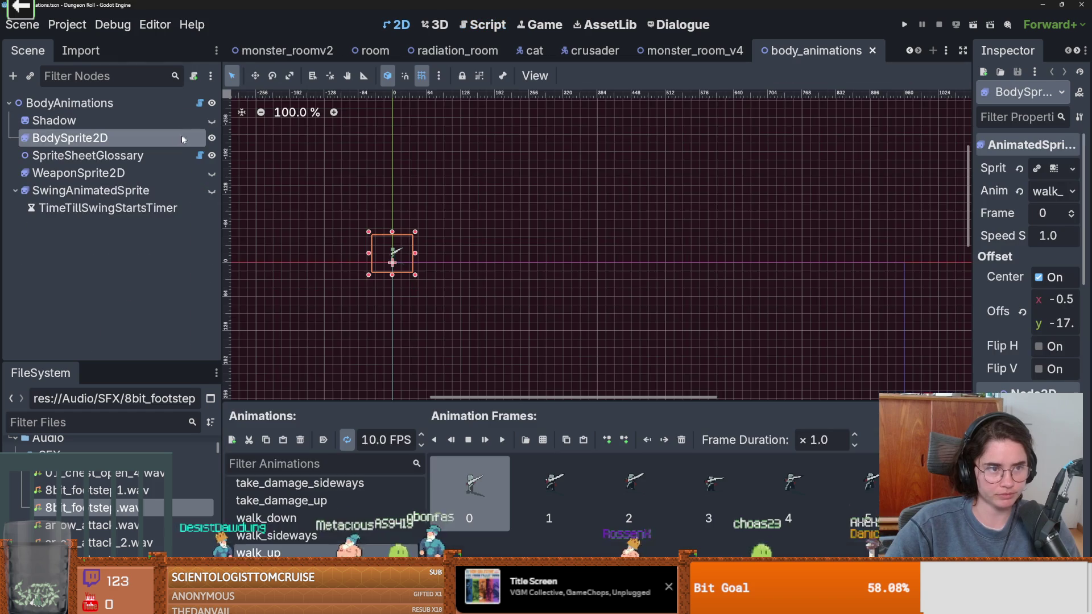
left_click_drag(558, 312, 558, 212)
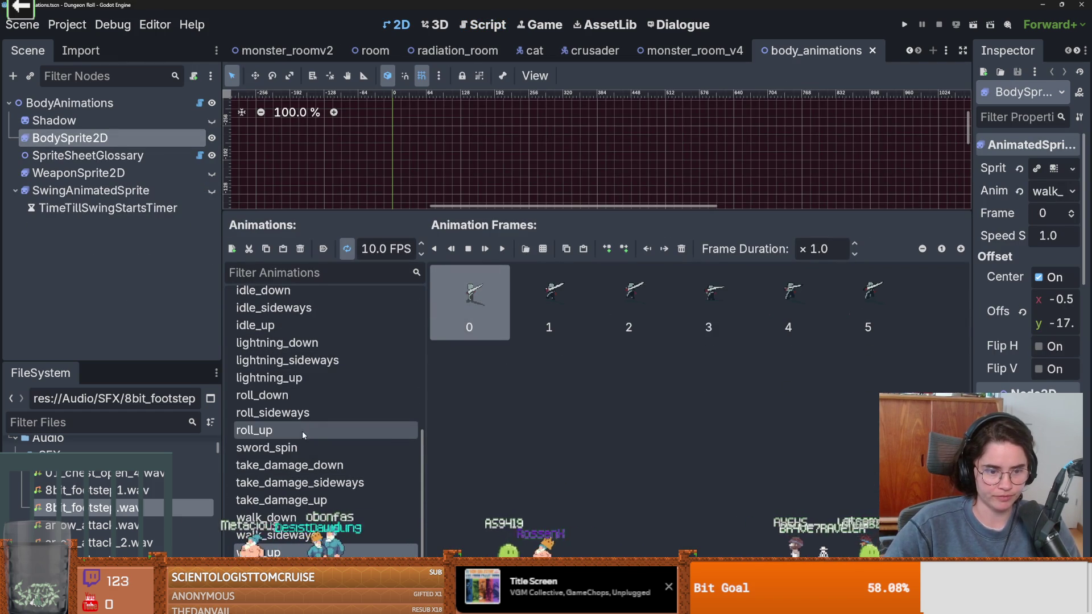
left_click(276, 534)
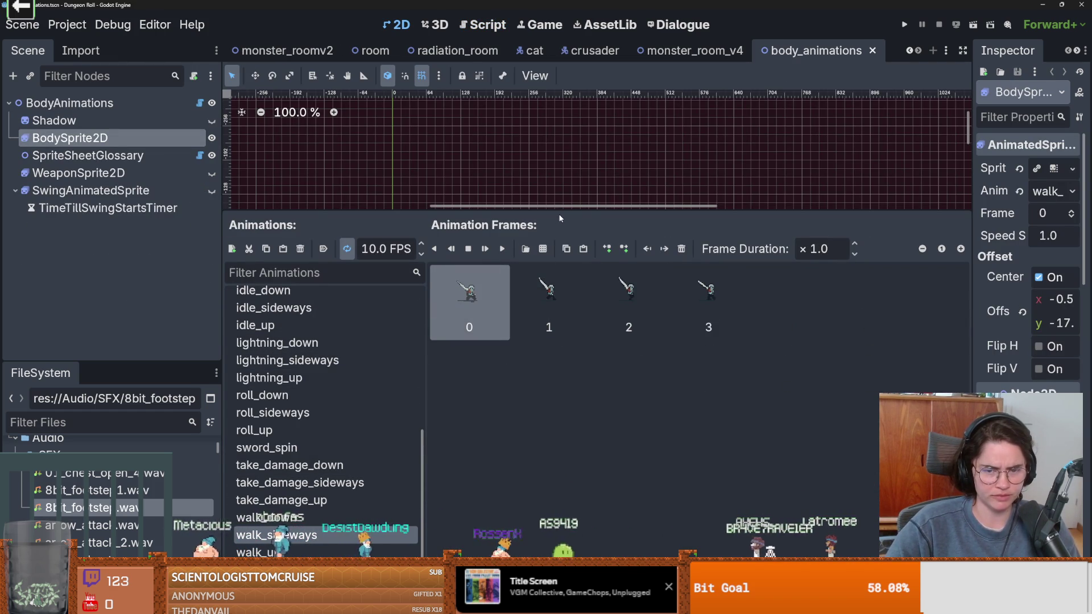
left_click(317, 519)
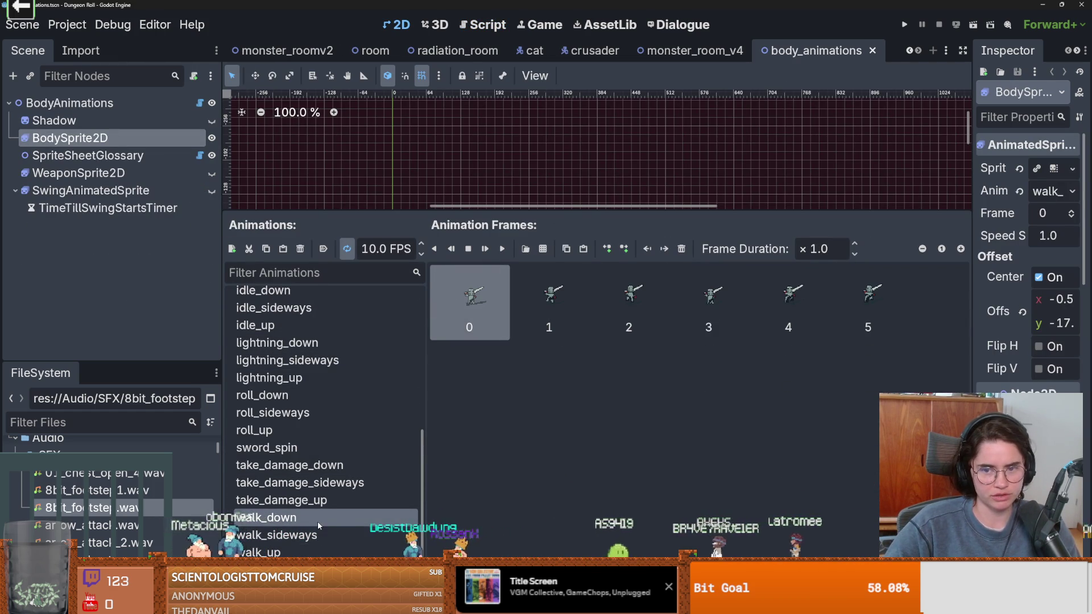
left_click(316, 534)
left_click(308, 551)
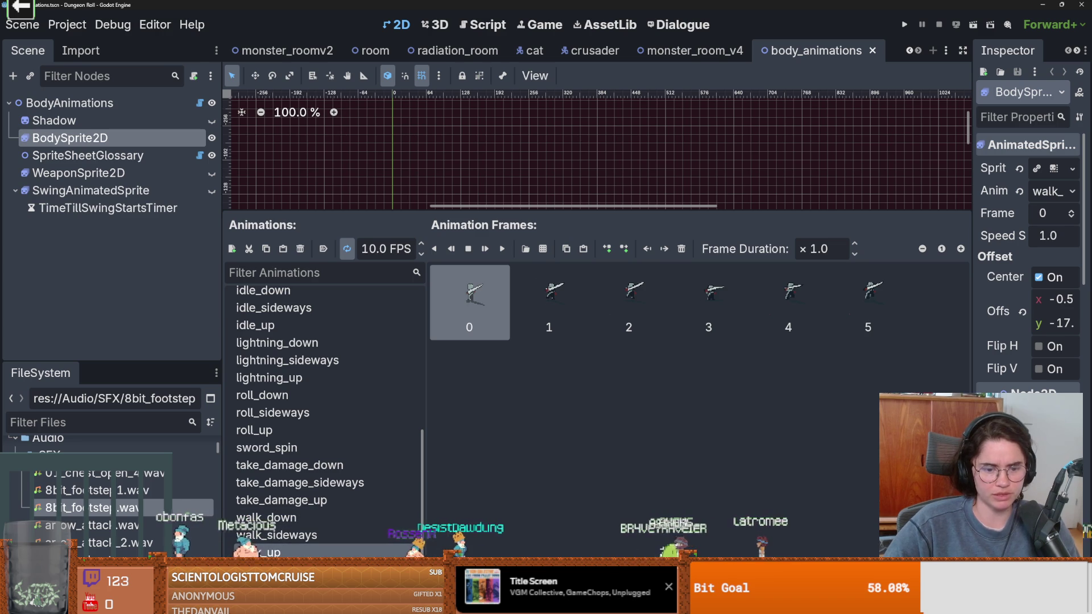
key("alt+Tab")
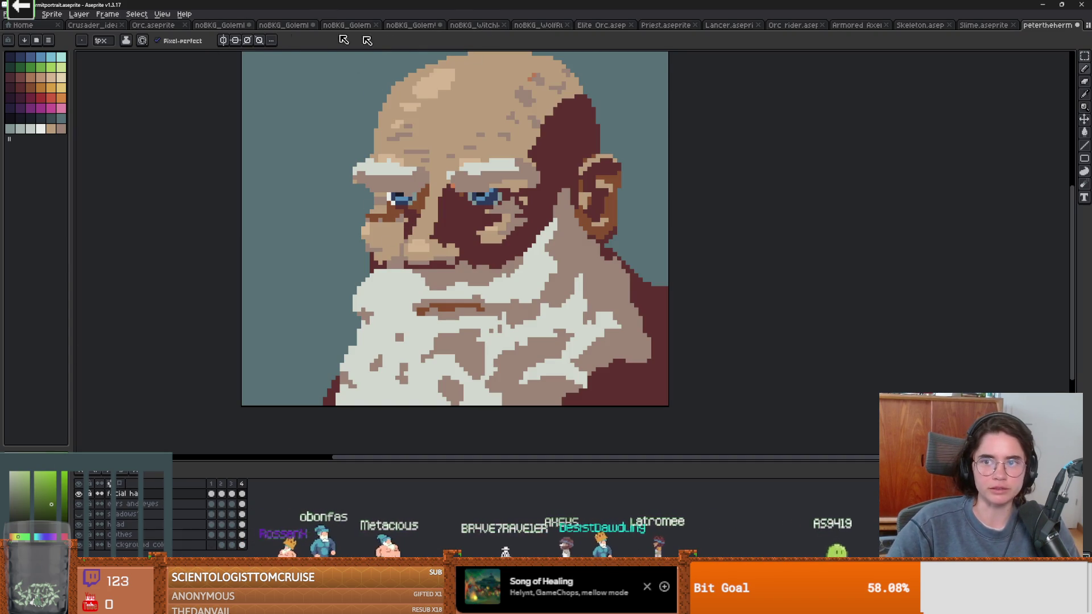
In the Crusader sprite document, view walk frames 8, 11, 12 and 13
left_click(103, 27)
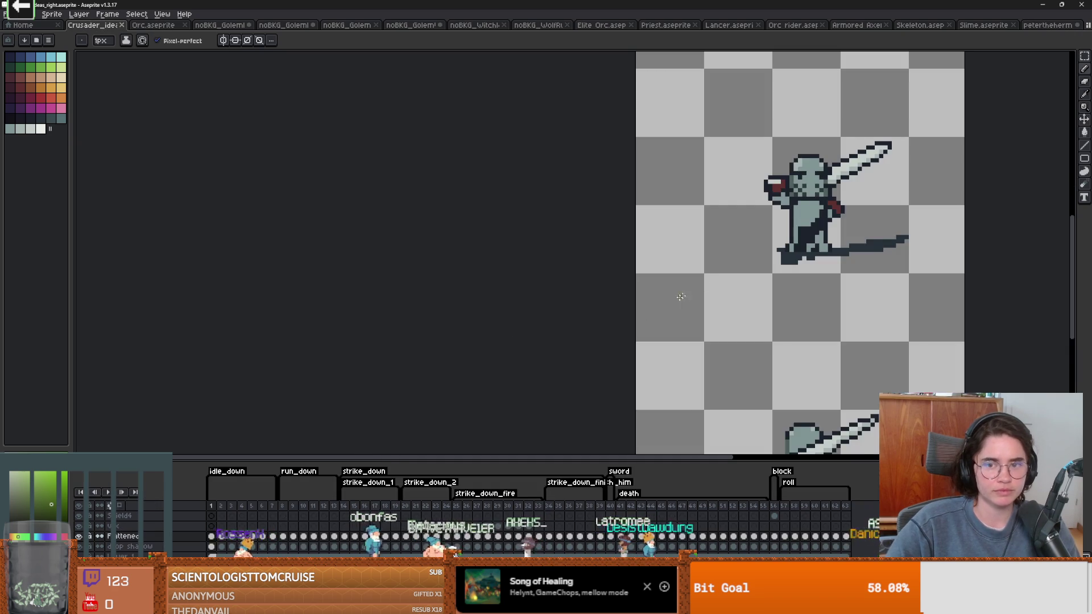
scroll(569, 285, "down", 3)
left_click(283, 510)
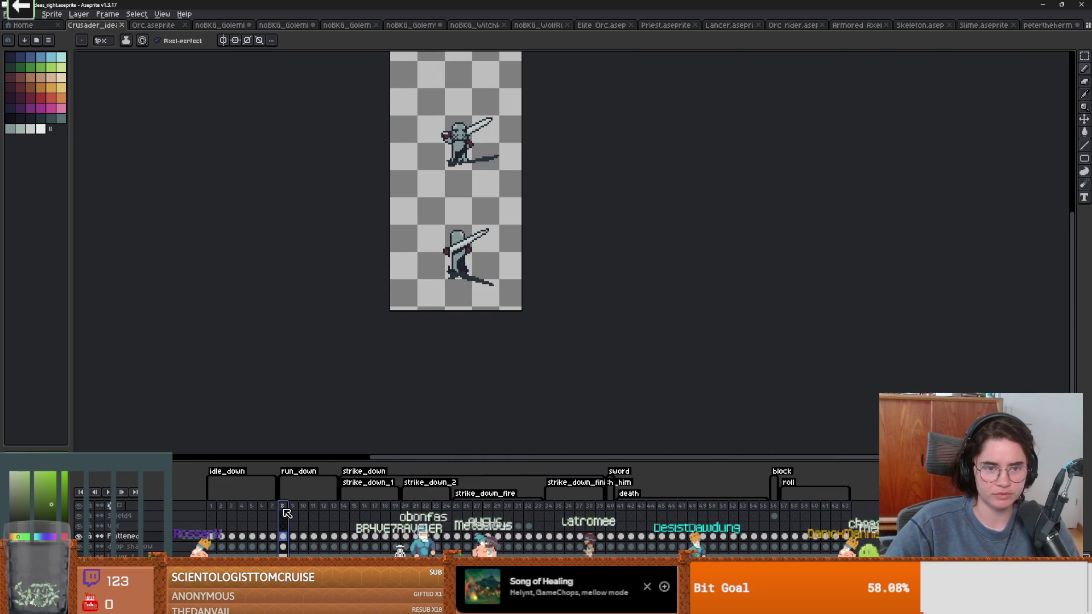
scroll(360, 444, "up", 1)
scroll(359, 444, "down", 2)
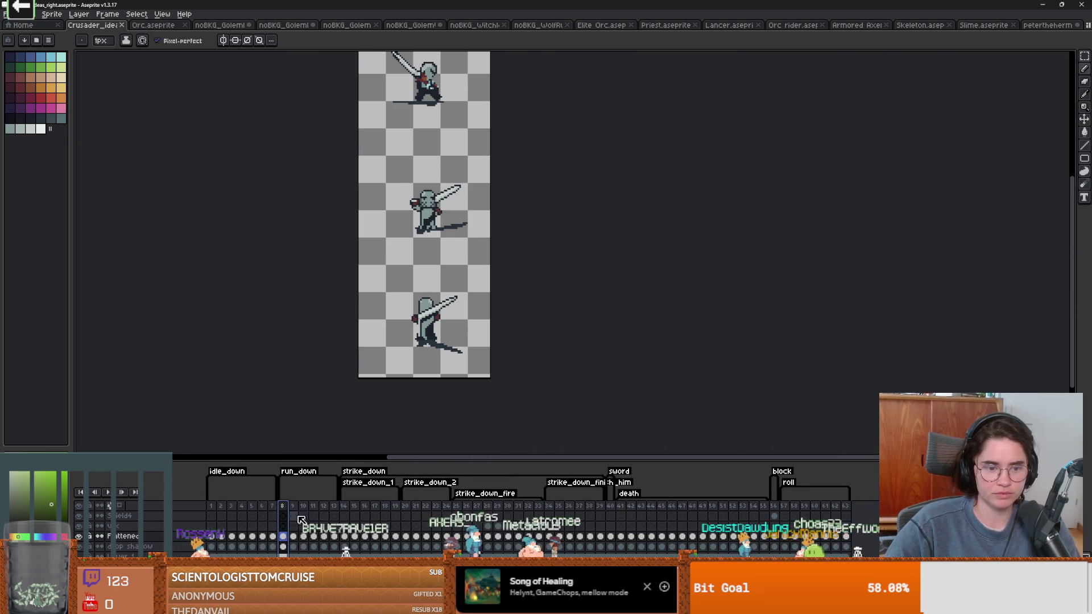
left_click(312, 511)
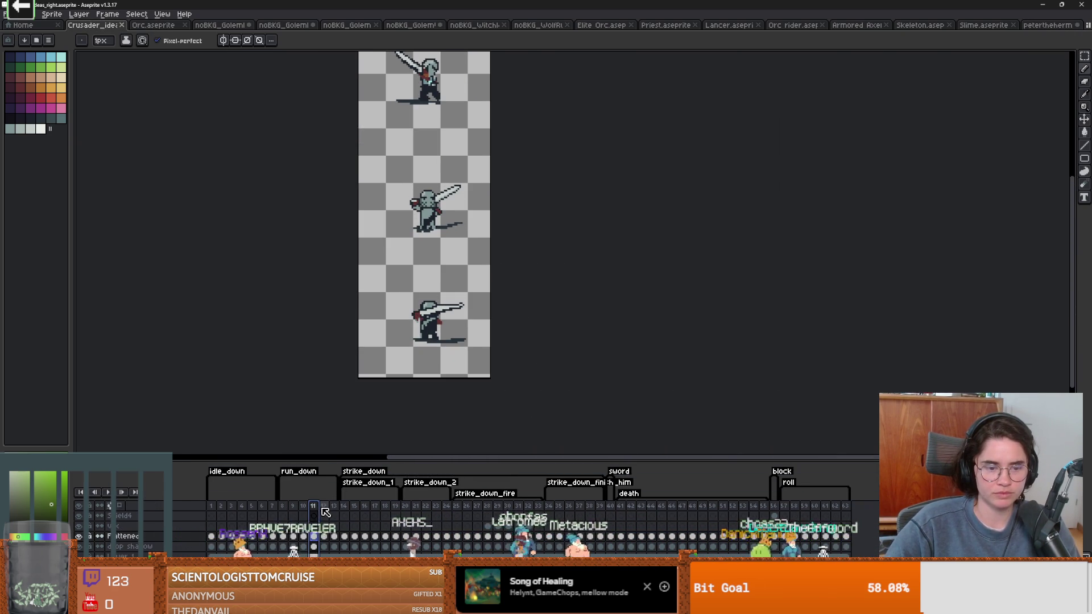
left_click(326, 513)
left_click(336, 508)
scroll(432, 171, "up", 1)
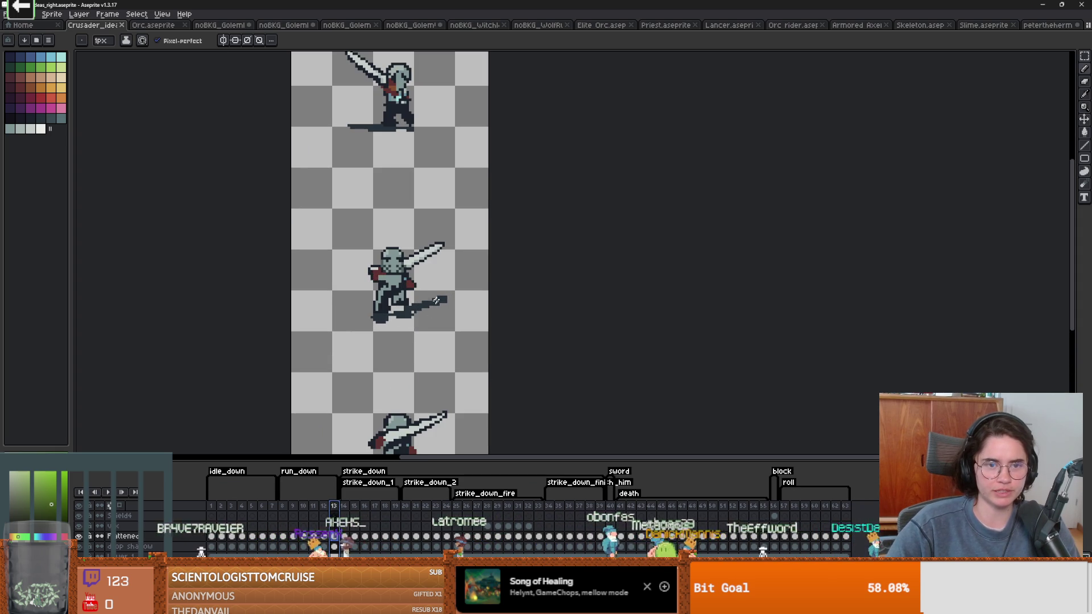
Zoom out, step through frames 9 to 13, then return to Godot's body_animations scene
left_click(294, 508)
key("Right")
key("Right")
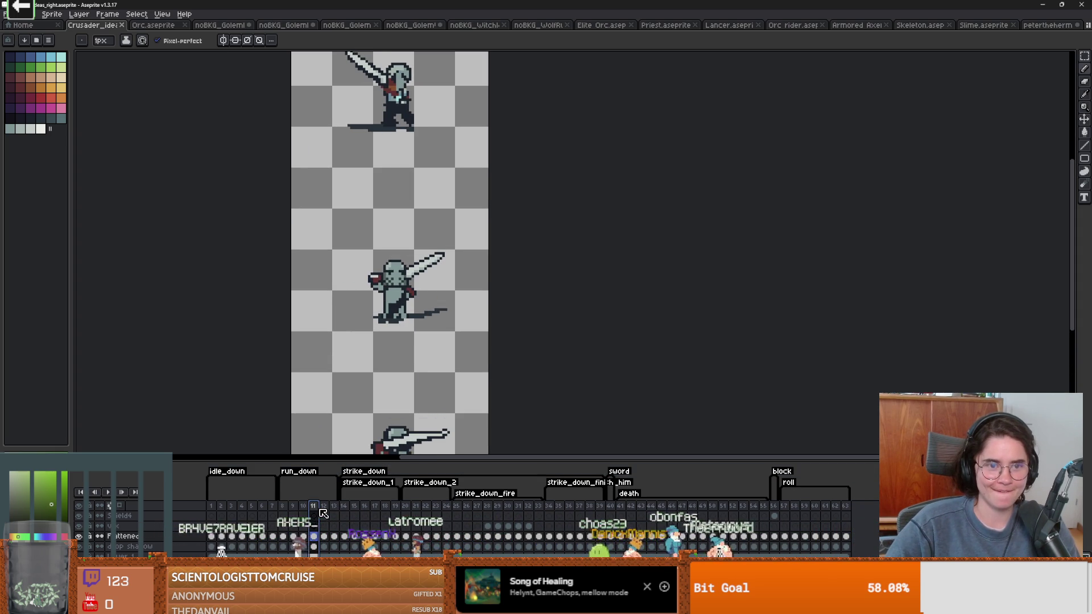
key("Right")
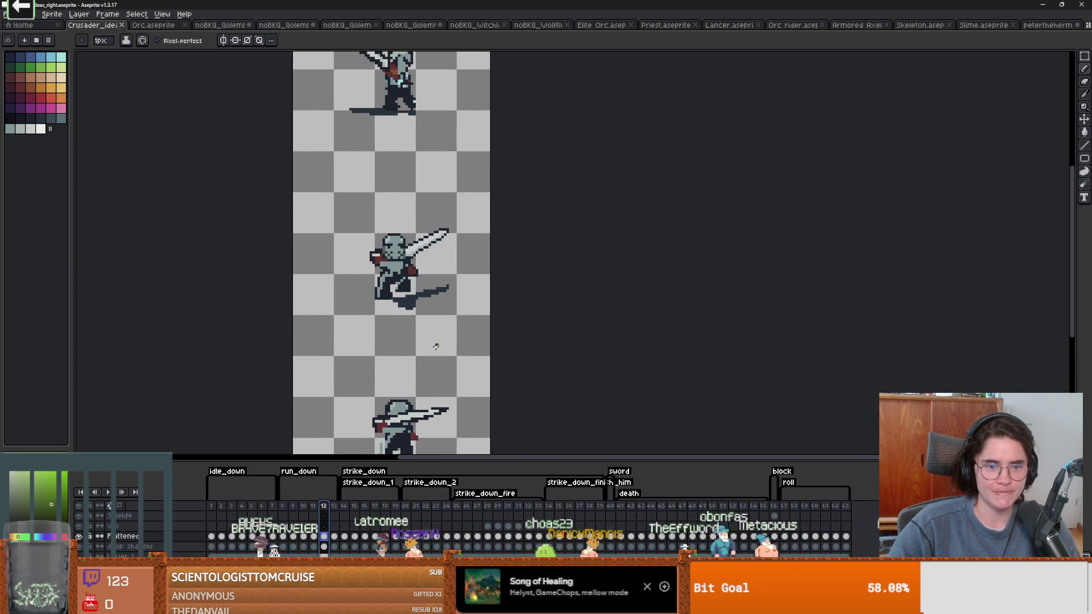
key("minus")
left_click(293, 507)
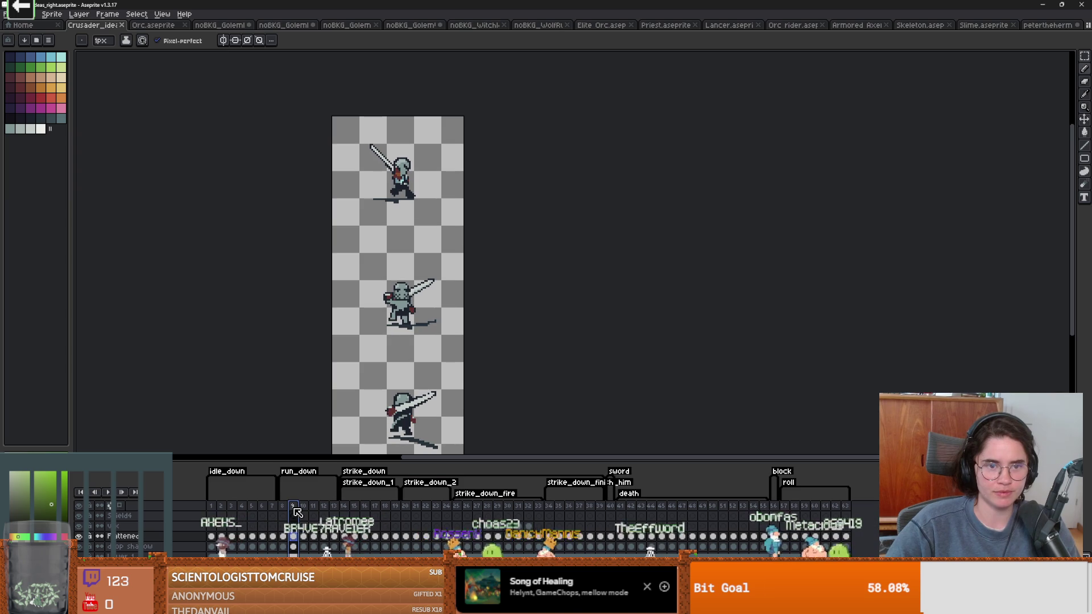
left_click(304, 516)
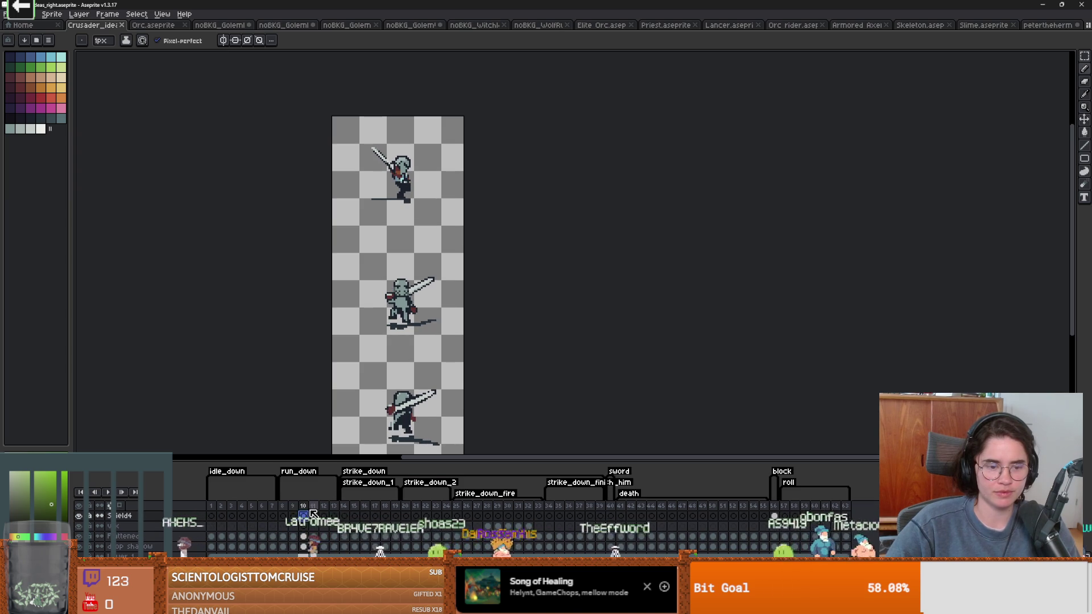
left_click(314, 507)
left_click(324, 506)
left_click(334, 507)
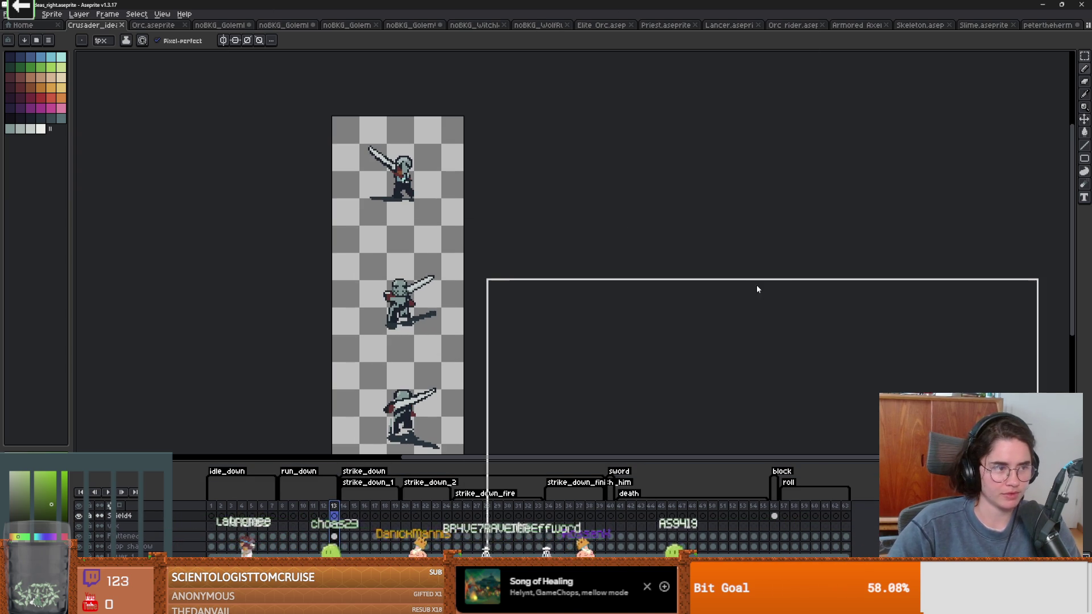
key("alt+Tab")
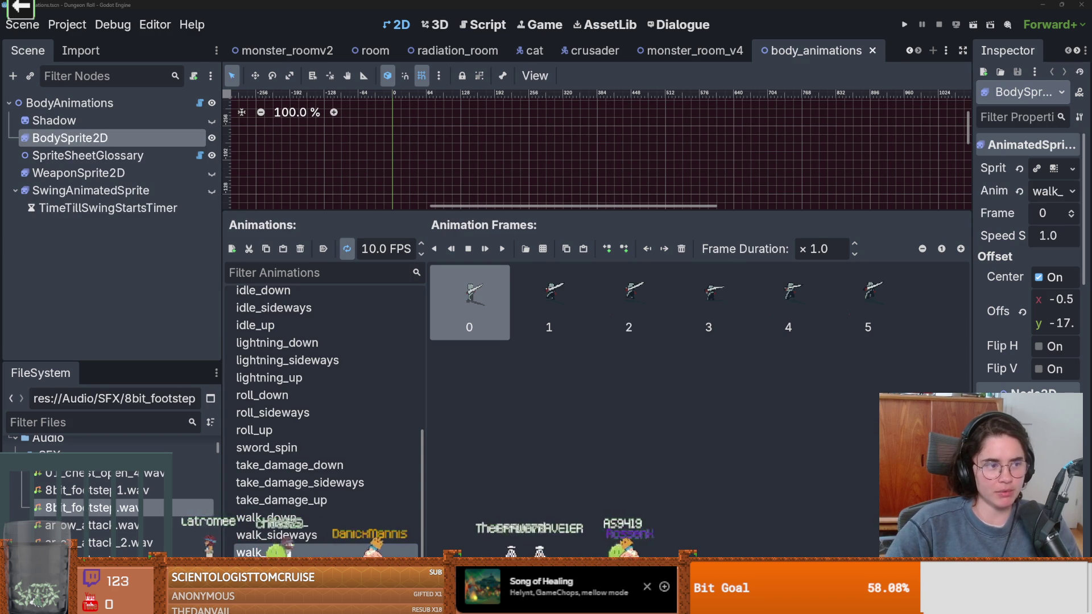
Switch to the Core Mechanics Challenge 2026 Spring jam page and scroll through its rules
key("alt+Tab")
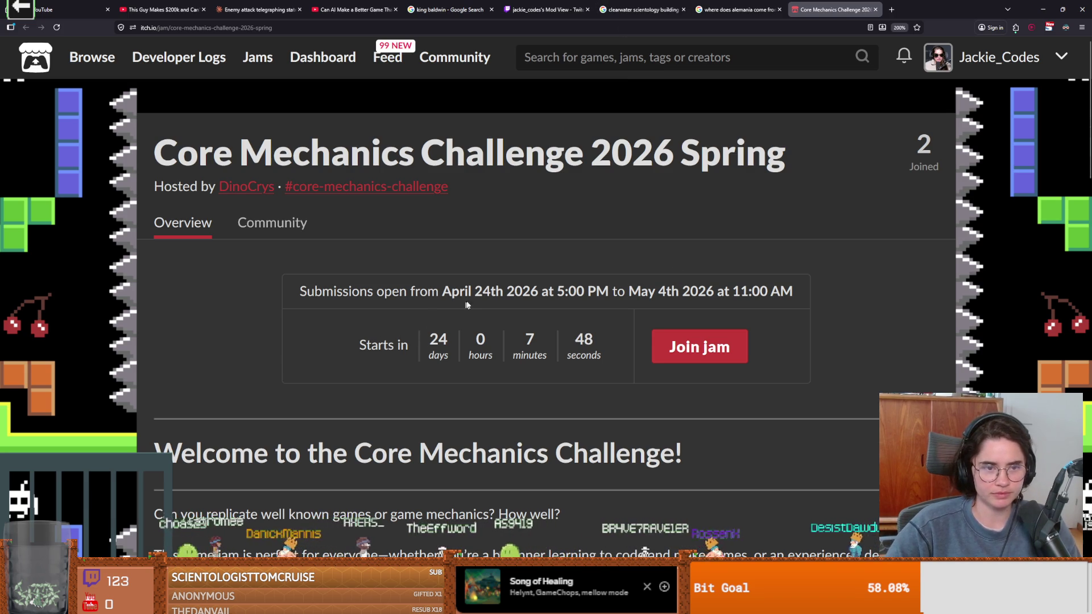
scroll(494, 335, "down", 2)
scroll(489, 342, "down", 3)
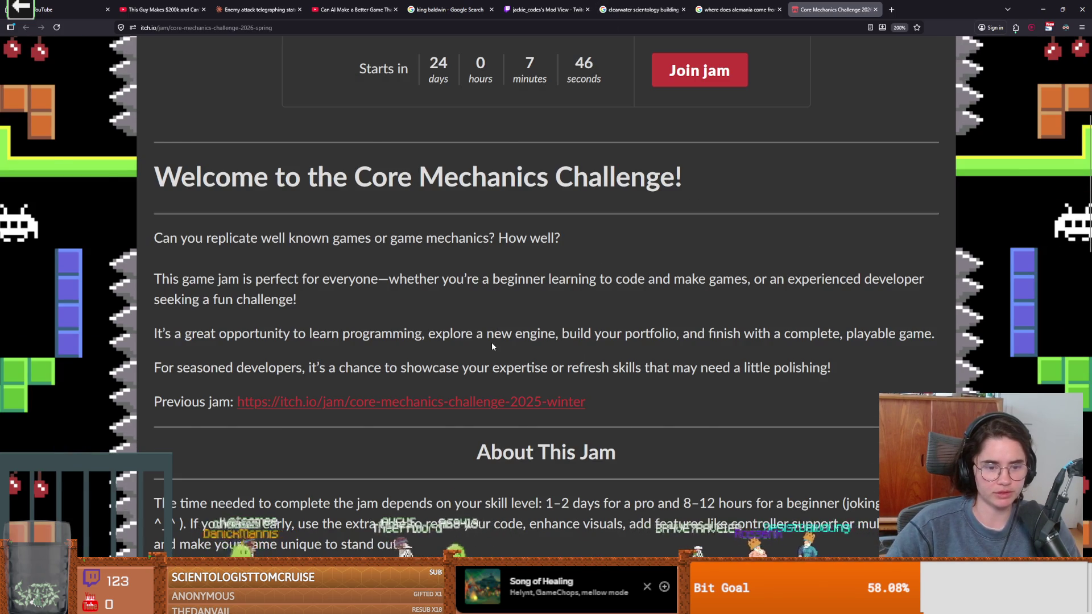
scroll(492, 344, "down", 6)
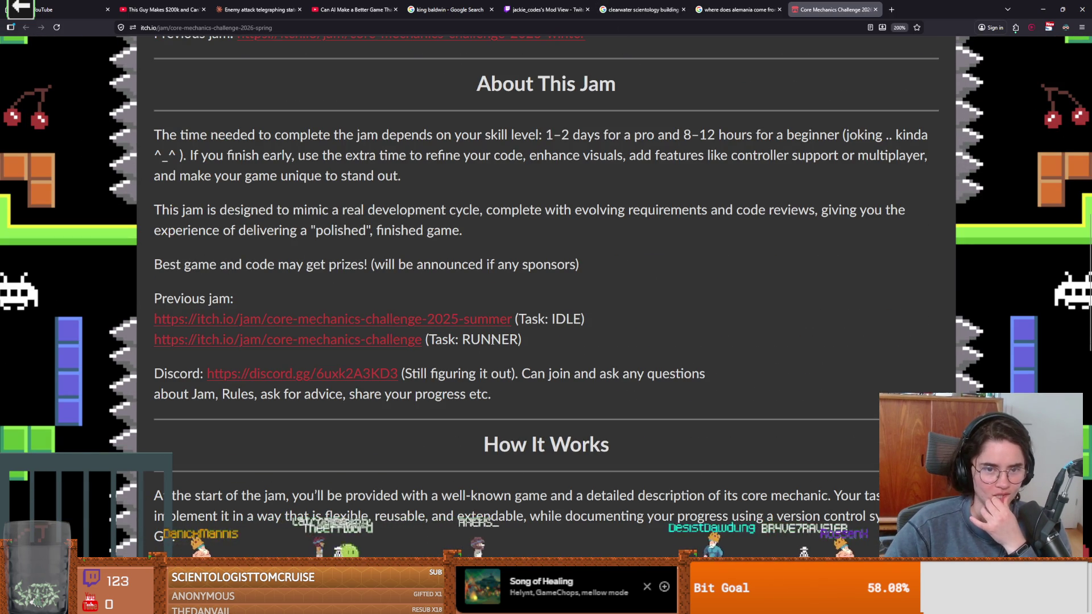
scroll(493, 343, "down", 3)
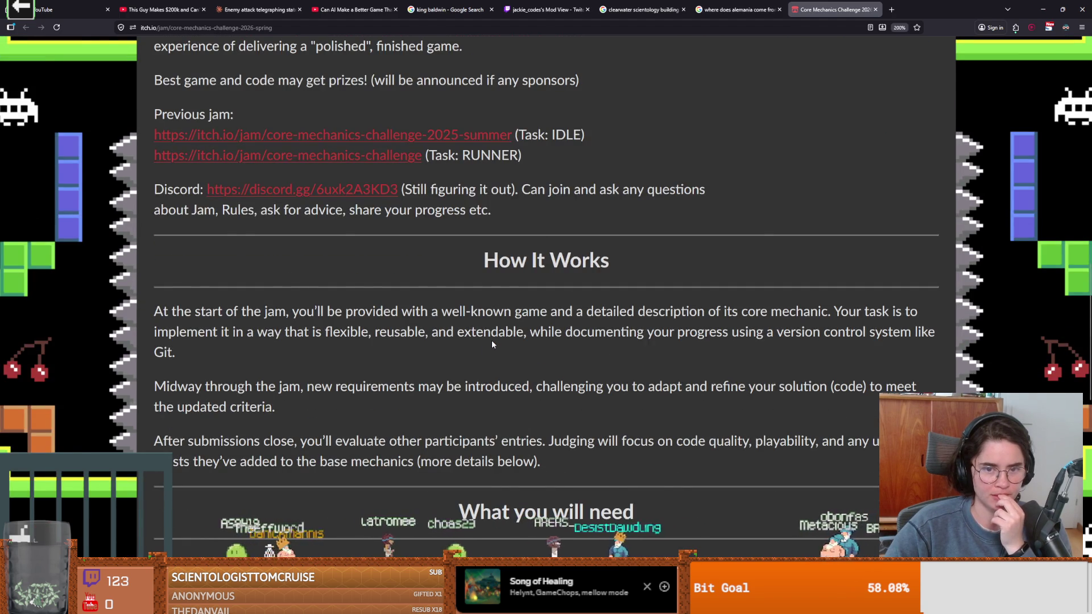
scroll(492, 344, "down", 3)
scroll(492, 343, "down", 5)
scroll(492, 344, "down", 5)
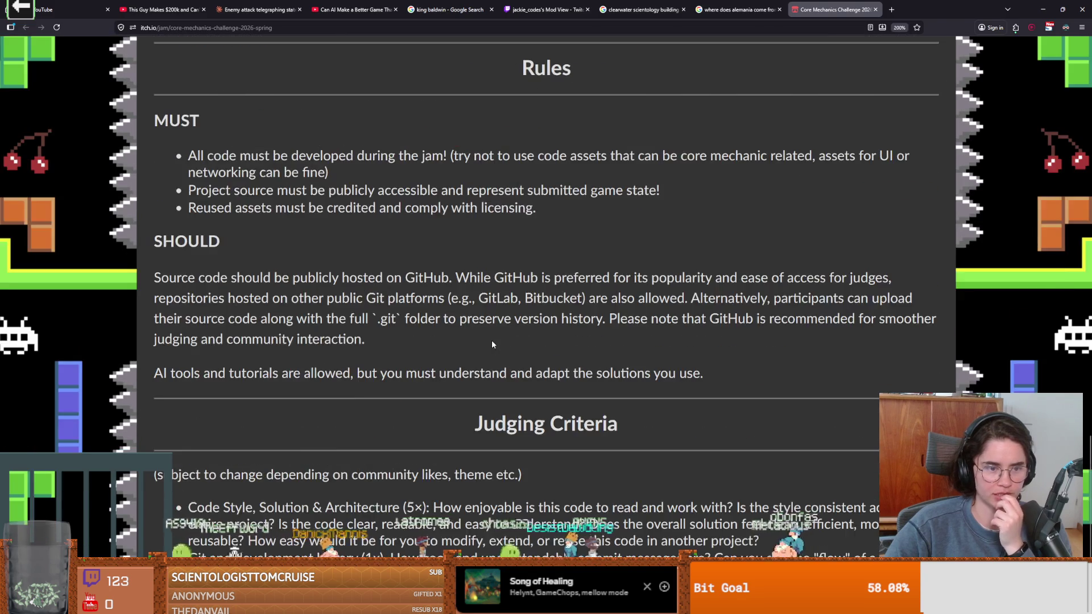
scroll(493, 343, "up", 15)
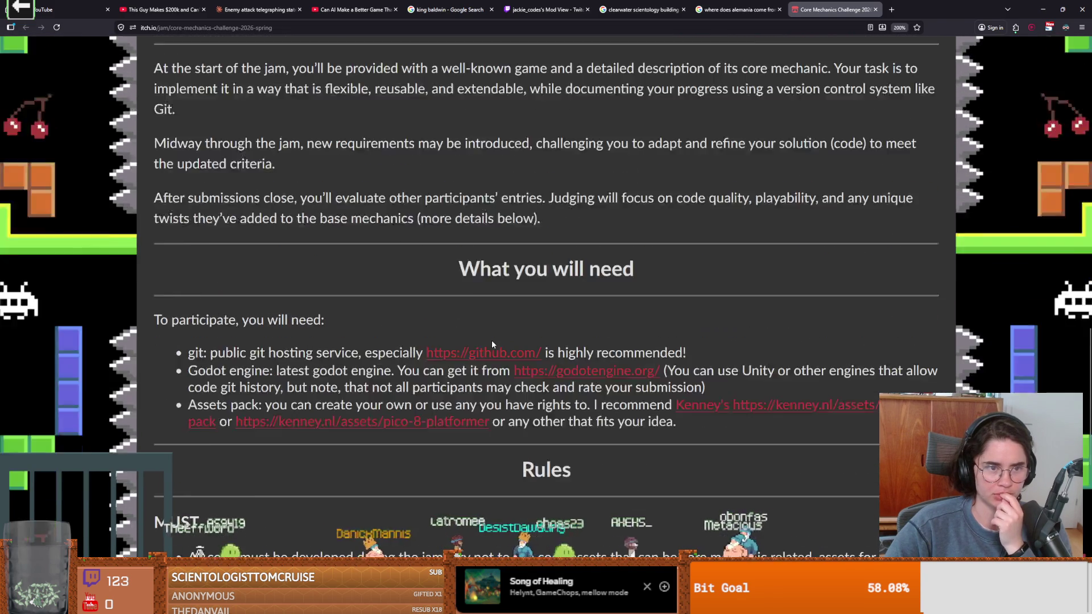
scroll(492, 344, "up", 4)
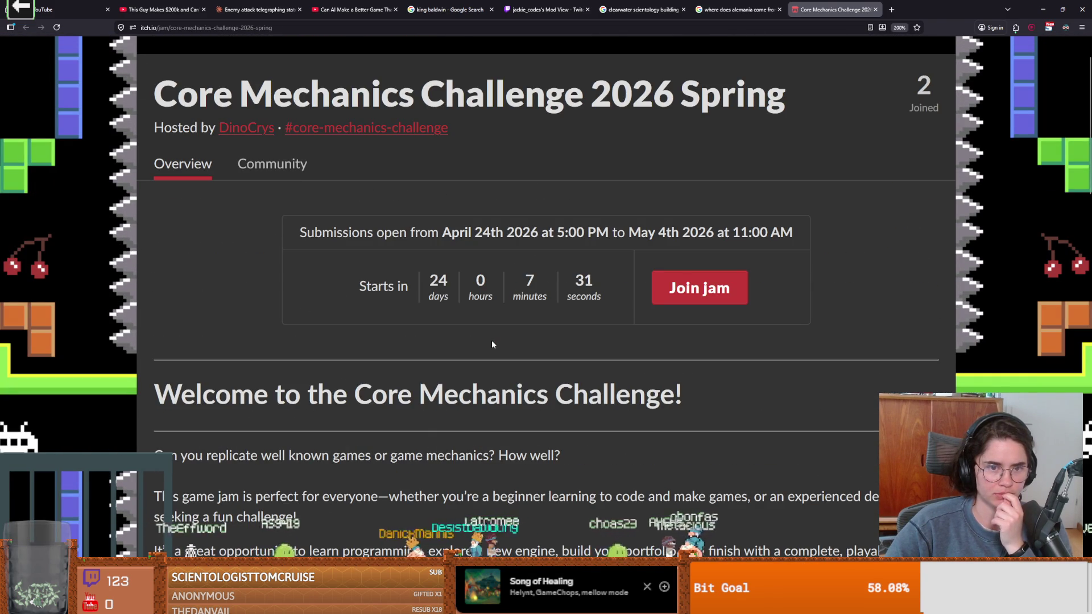
Read down through the judging criteria, return to the top, and select the 24-day countdown
scroll(492, 341, "down", 3)
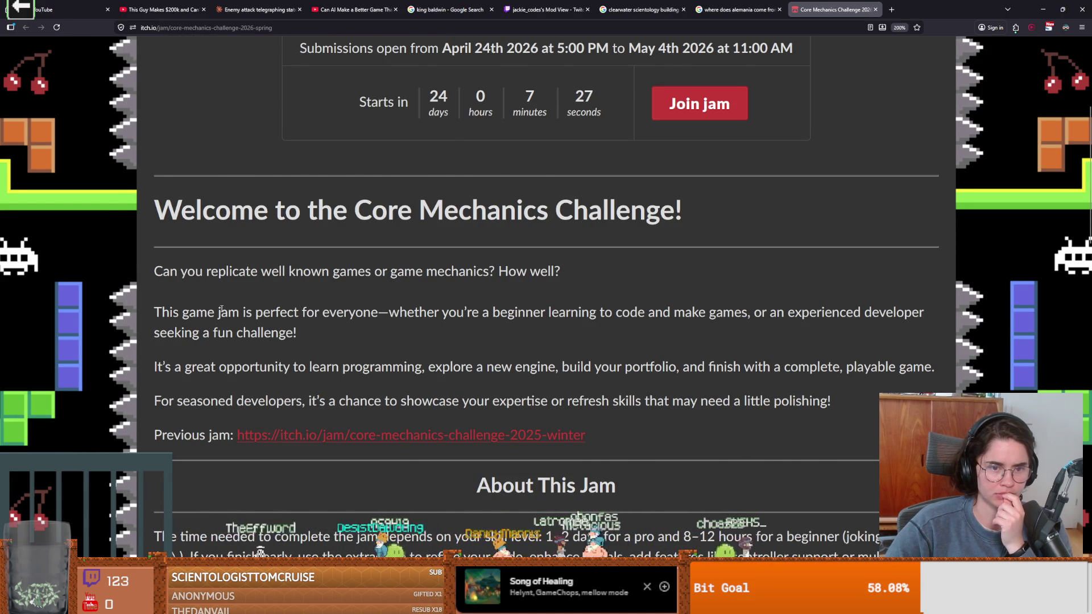
scroll(223, 317, "down", 2)
scroll(228, 322, "down", 2)
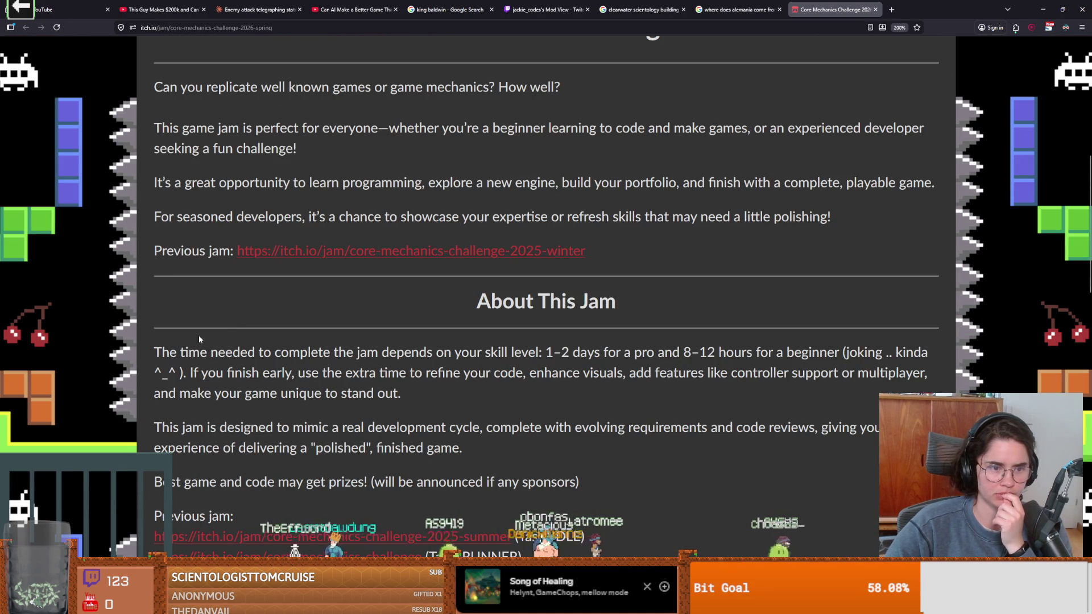
scroll(272, 348, "down", 2)
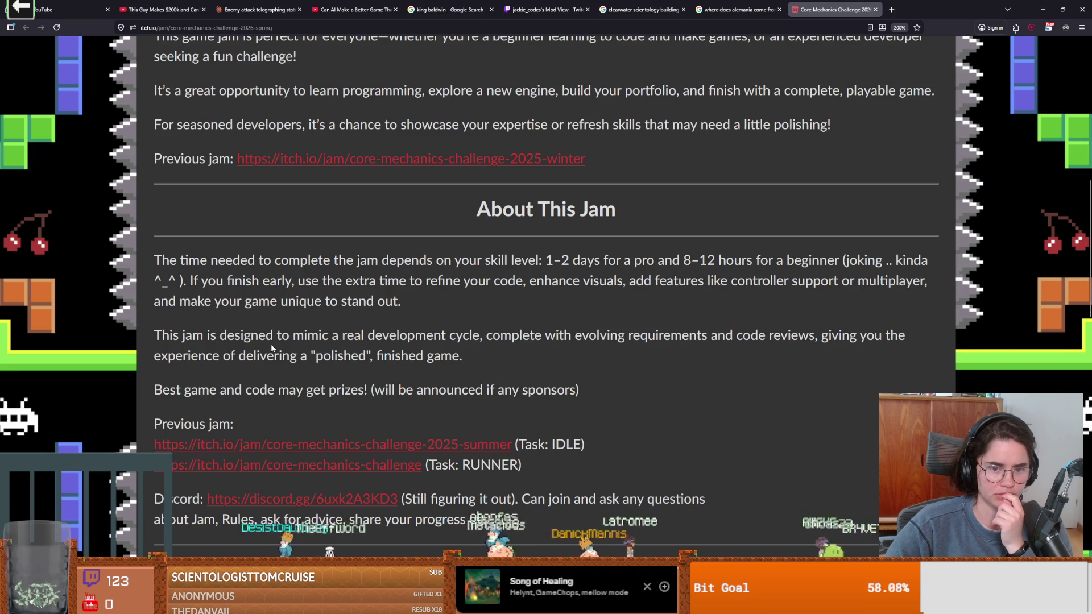
scroll(271, 346, "down", 2)
scroll(233, 342, "down", 2)
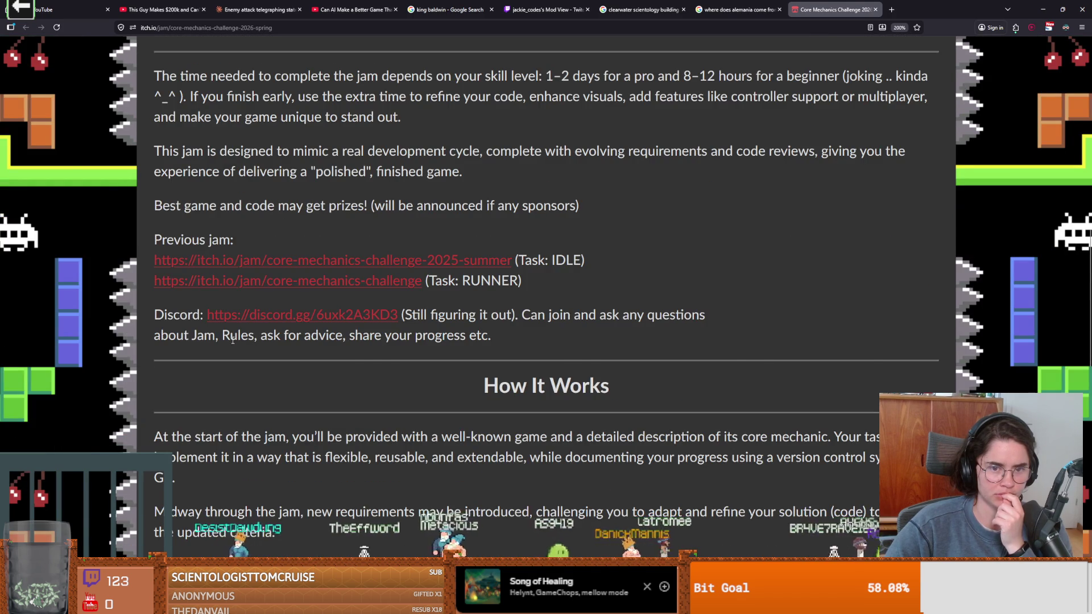
scroll(233, 339, "down", 2)
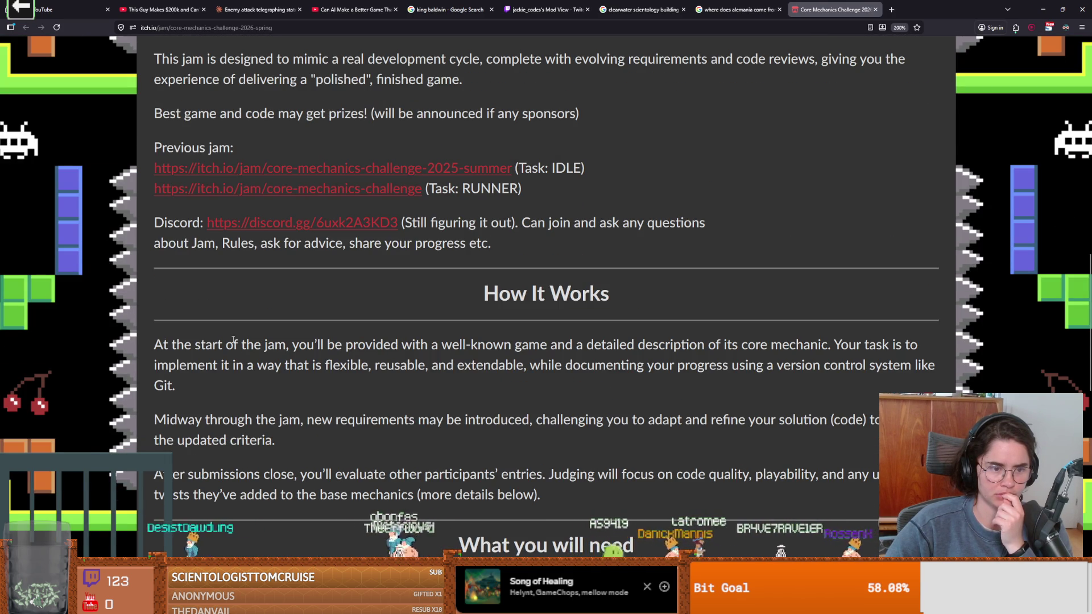
scroll(232, 339, "down", 8)
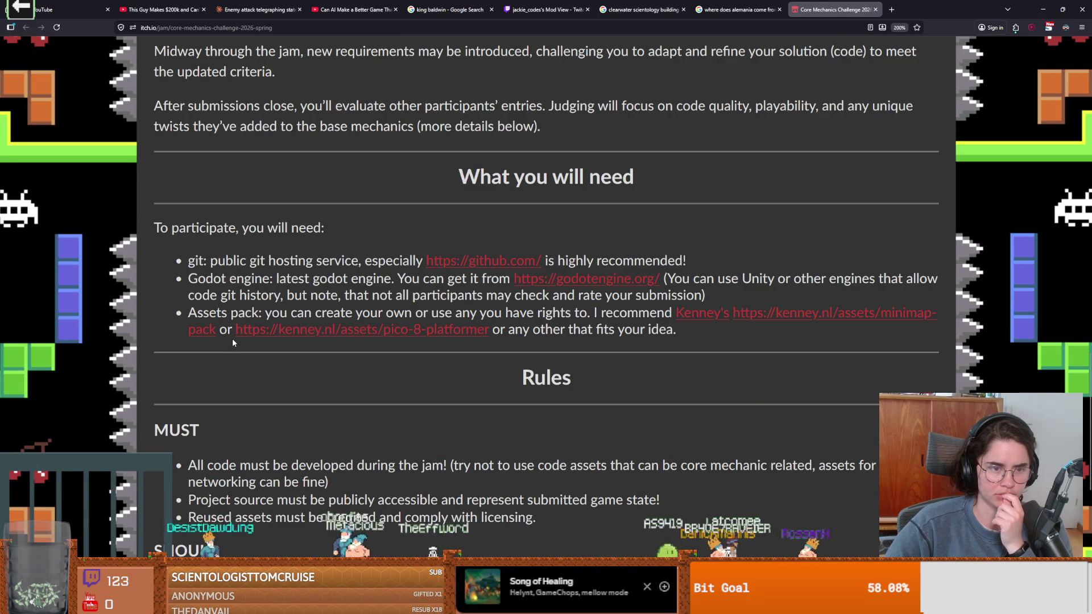
scroll(232, 339, "down", 8)
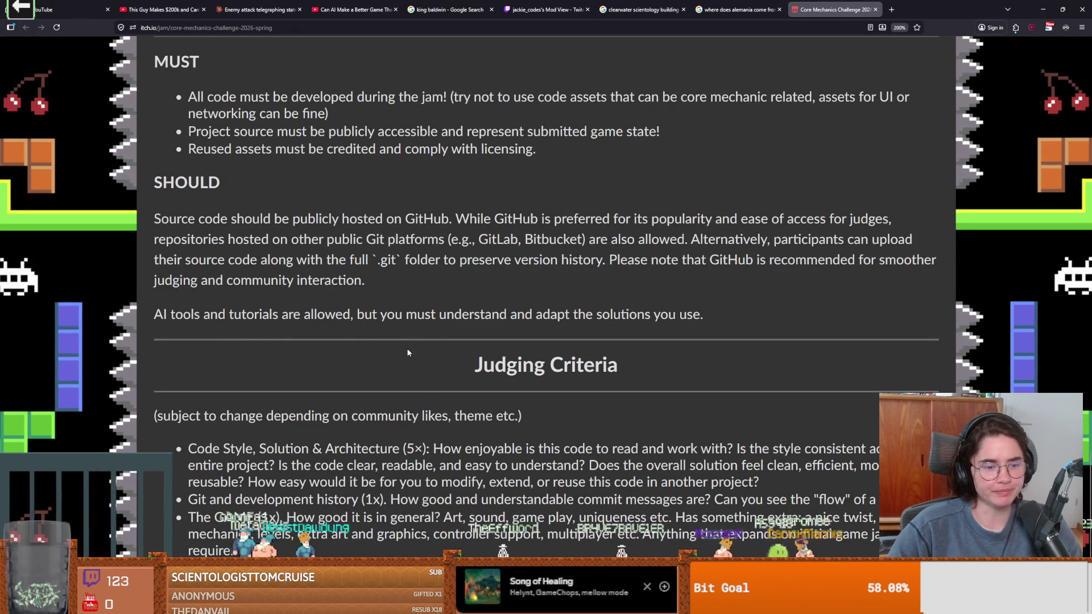
scroll(425, 397, "up", 15)
right_click(425, 394)
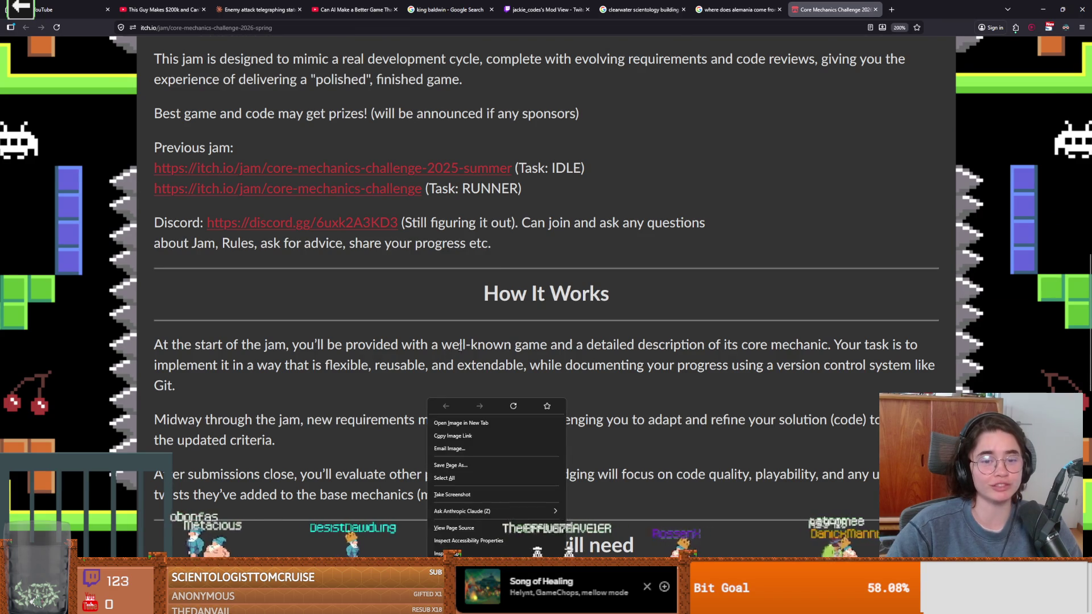
scroll(471, 340, "up", 10)
left_click_drag(471, 340, 430, 341)
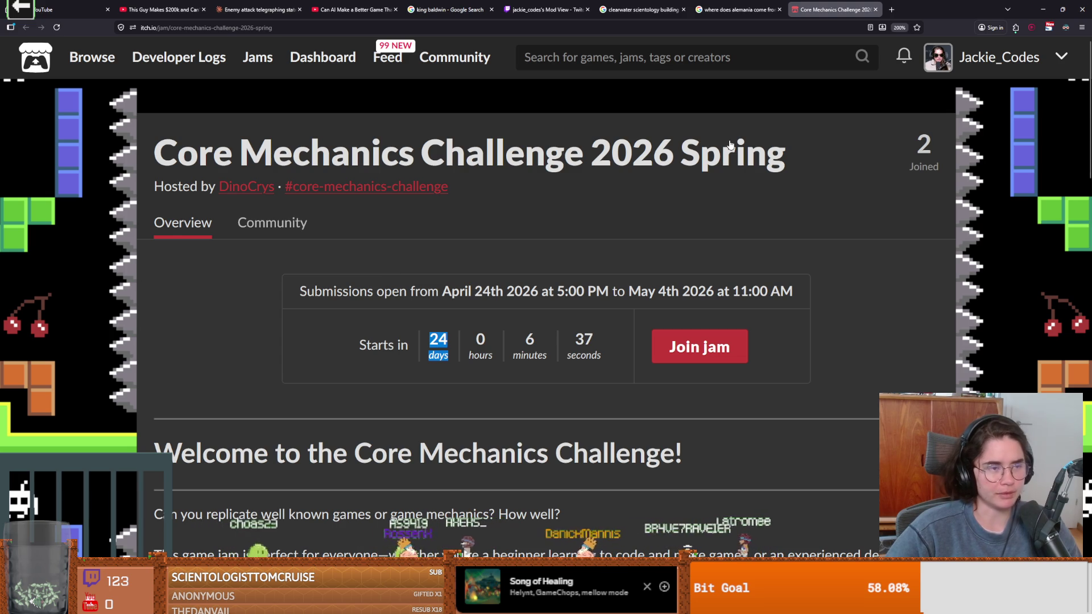
Back in Godot, enlarge the viewport, zoom onto the body sprite, and save body_animations
key("alt+Tab")
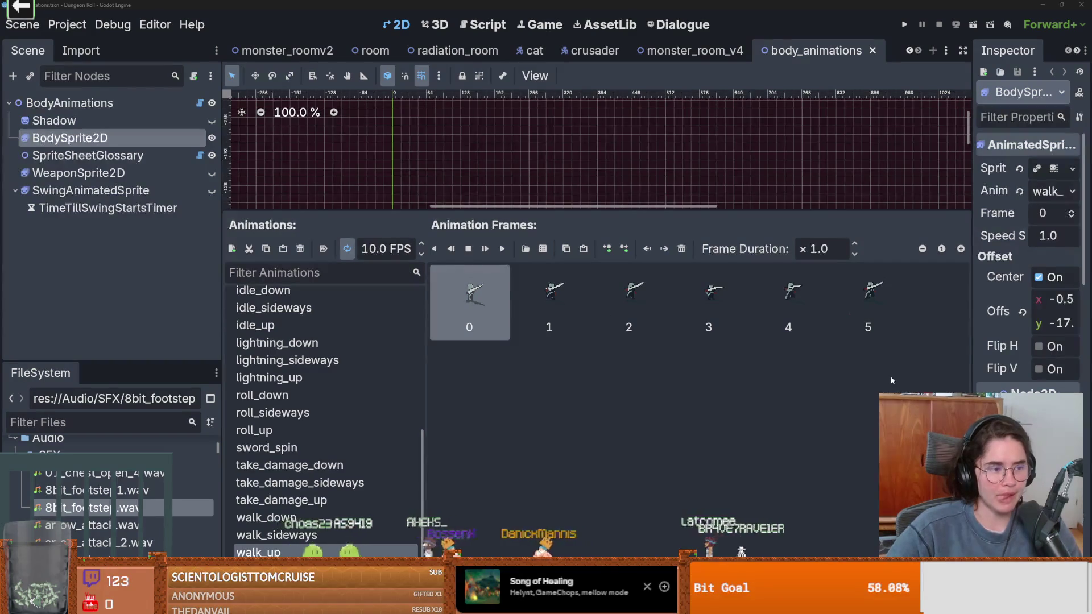
left_click_drag(640, 211, 640, 401)
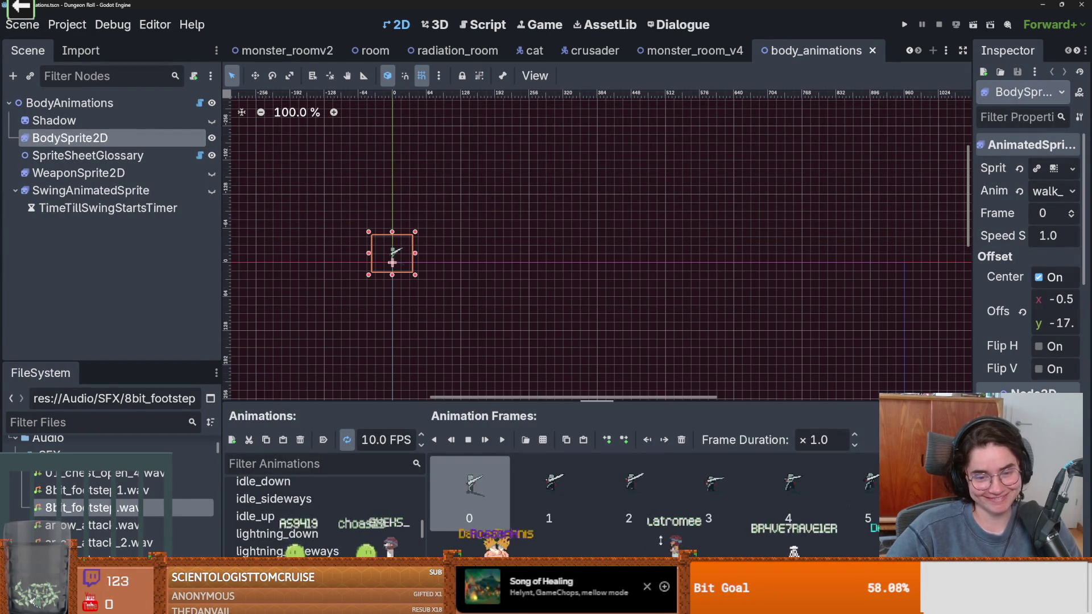
scroll(500, 296, "up", 3)
key("ctrl+s")
scroll(475, 280, "up", 4)
scroll(462, 229, "up", 5)
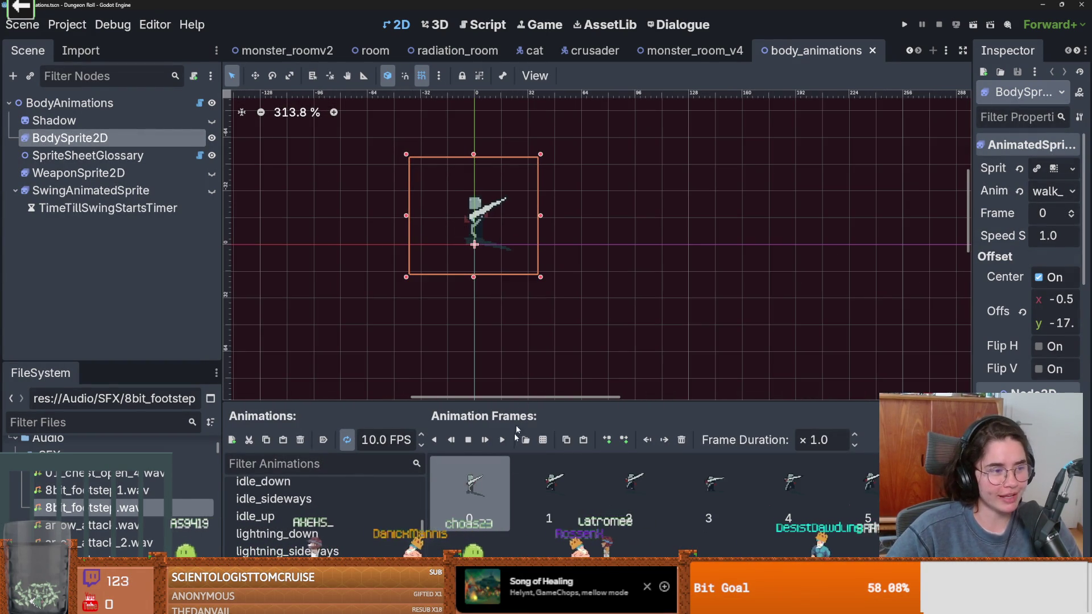
scroll(457, 212, "up", 4)
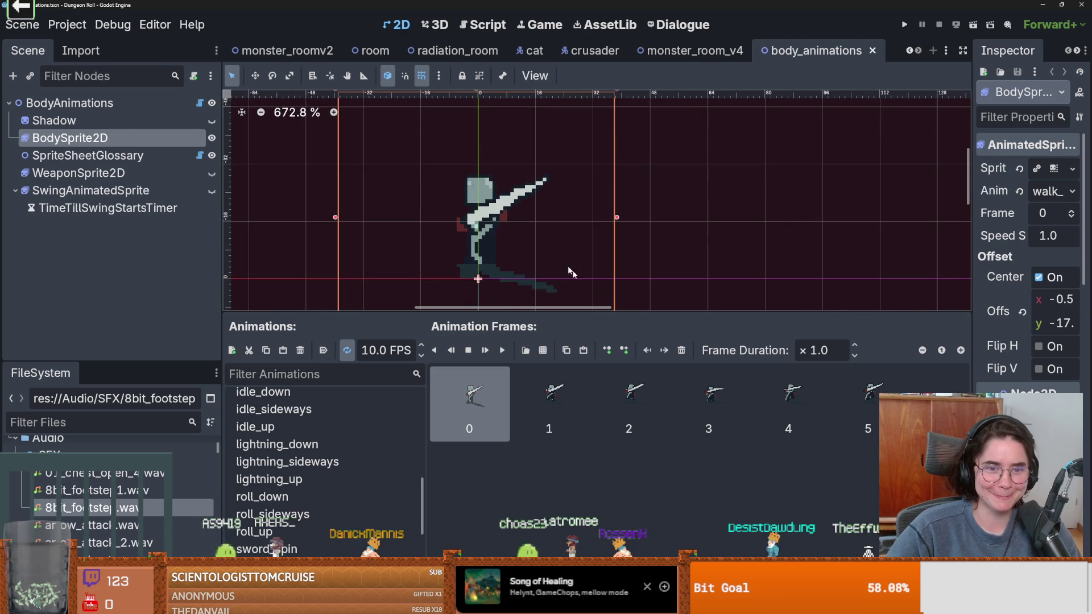
Advance the body sprite's walk Frame from 1 through 5, then set it back to 1
left_click(566, 398)
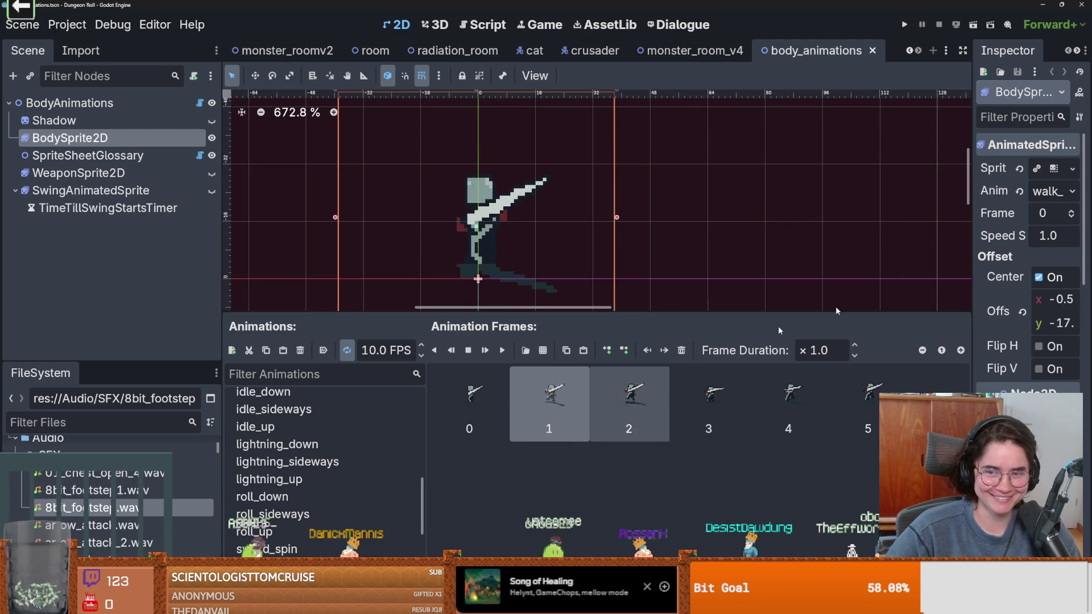
left_click(1071, 214)
left_click(1071, 213)
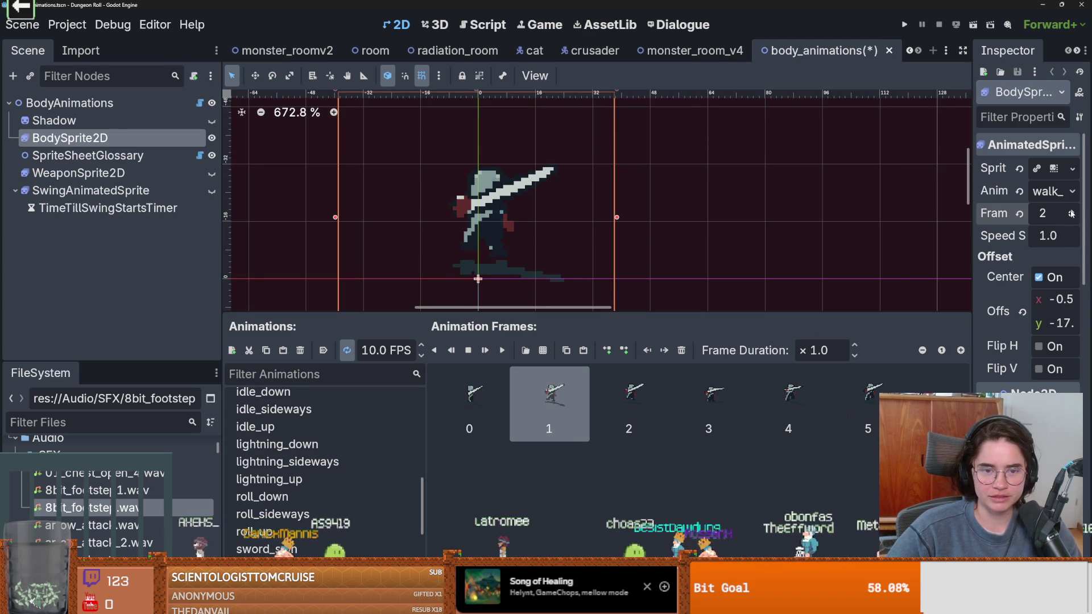
left_click(1071, 214)
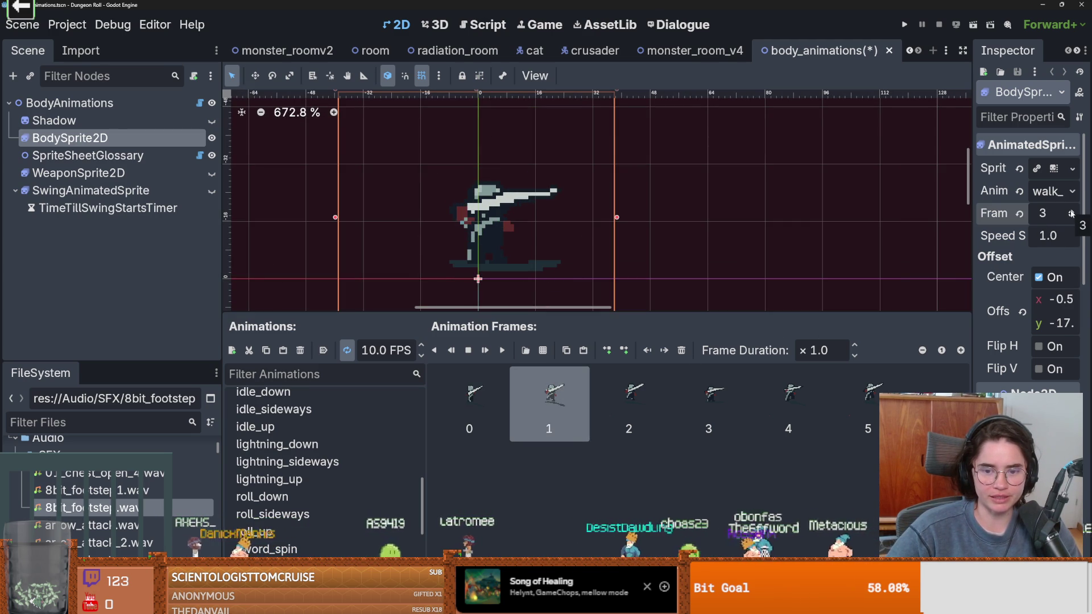
left_click(1072, 213)
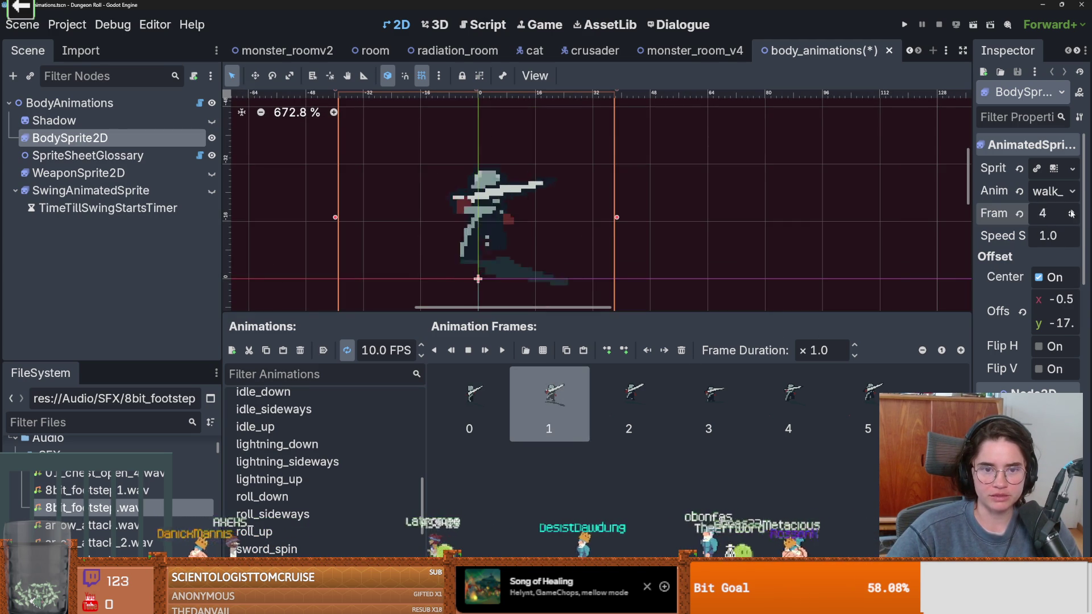
left_click(1071, 214)
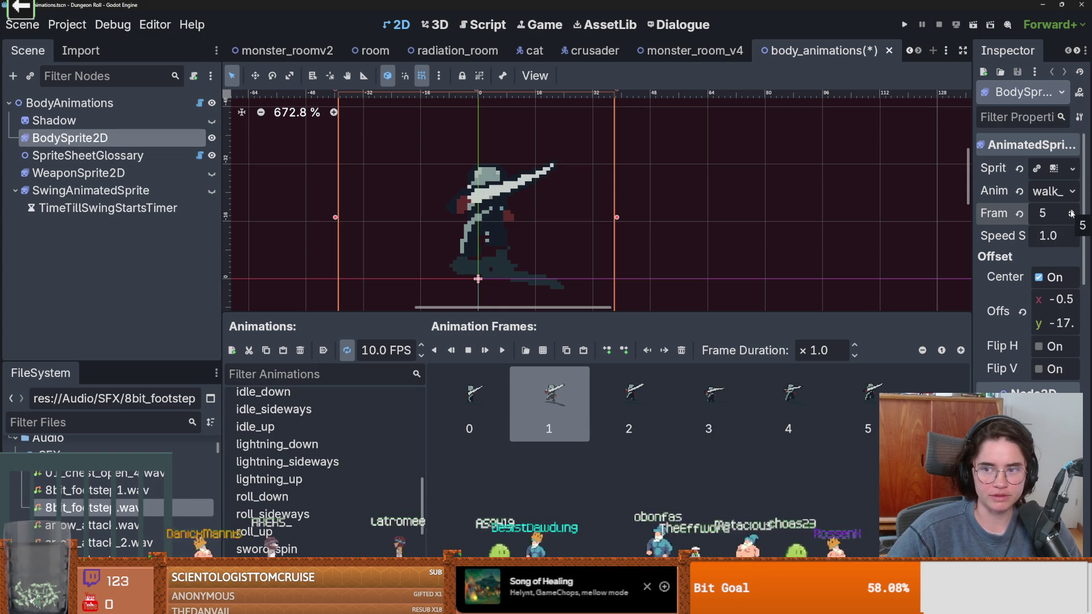
left_click(1071, 218)
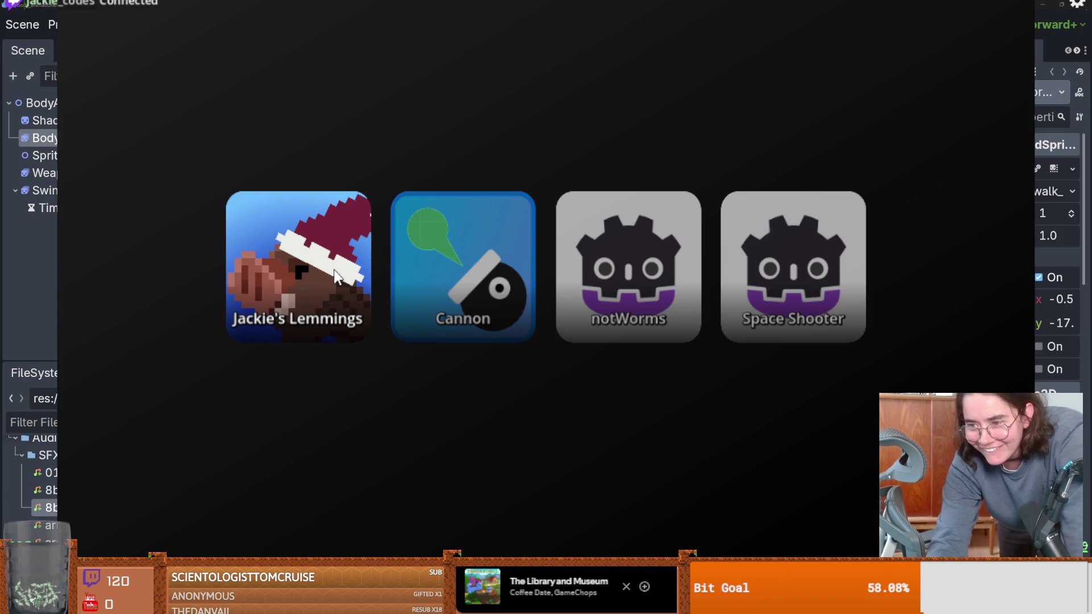
Launch the Cannon game from the launcher, then quit it with the back arrow
left_click(422, 315)
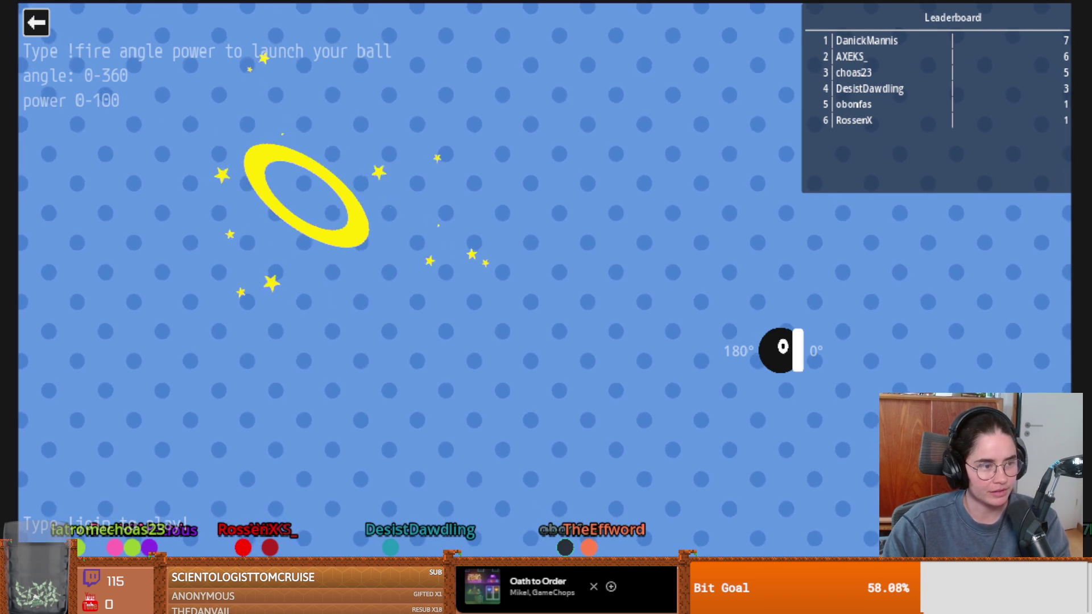
left_click(34, 23)
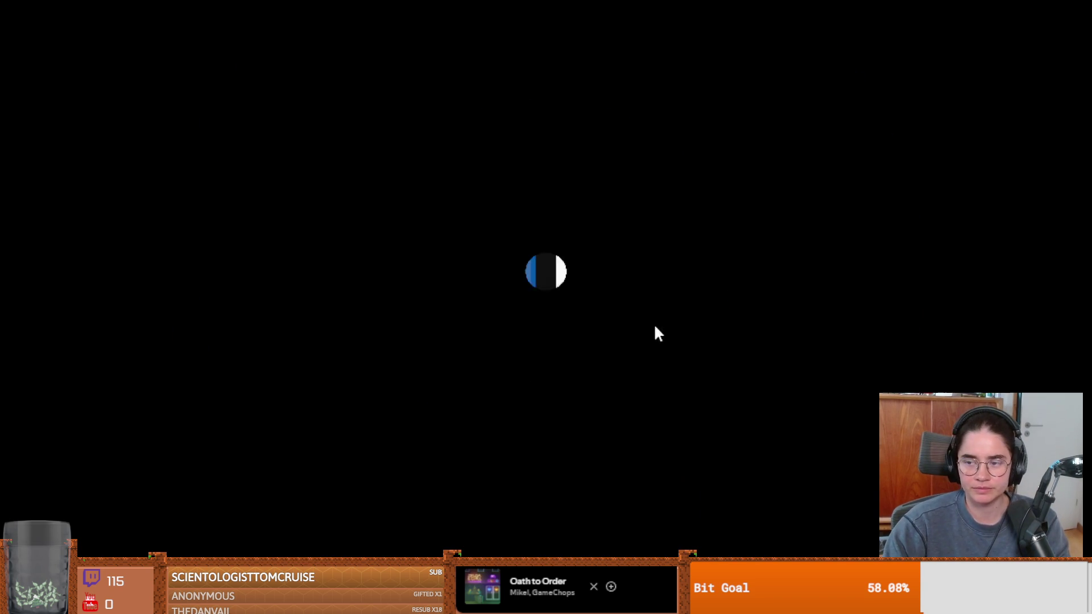
Save body_animations and preview walk_sideways, stepping the sprite to frame 3
left_click(283, 285)
key("ctrl+s")
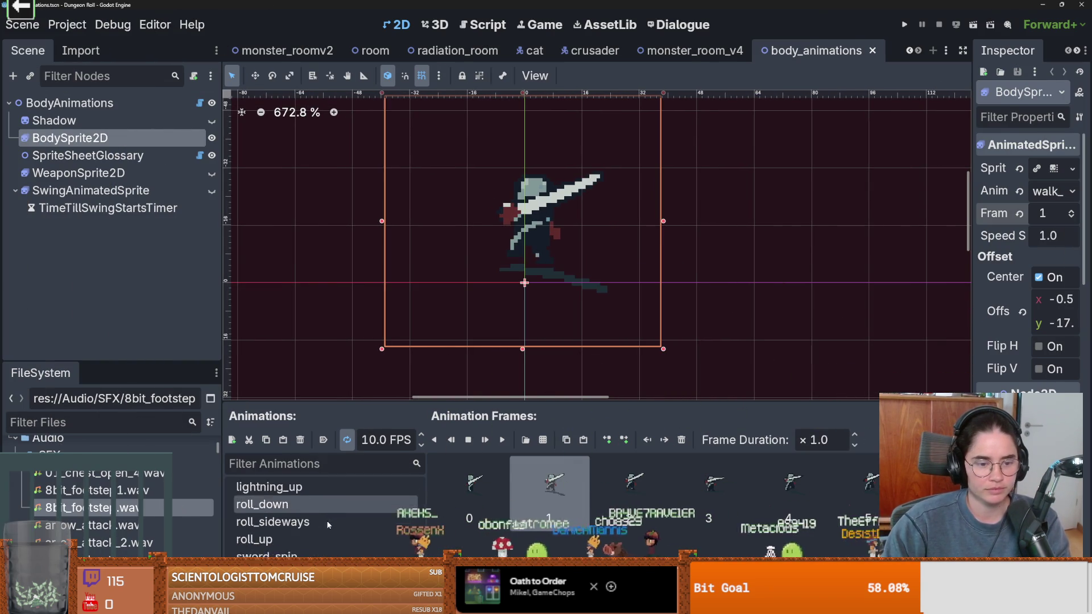
left_click(306, 519)
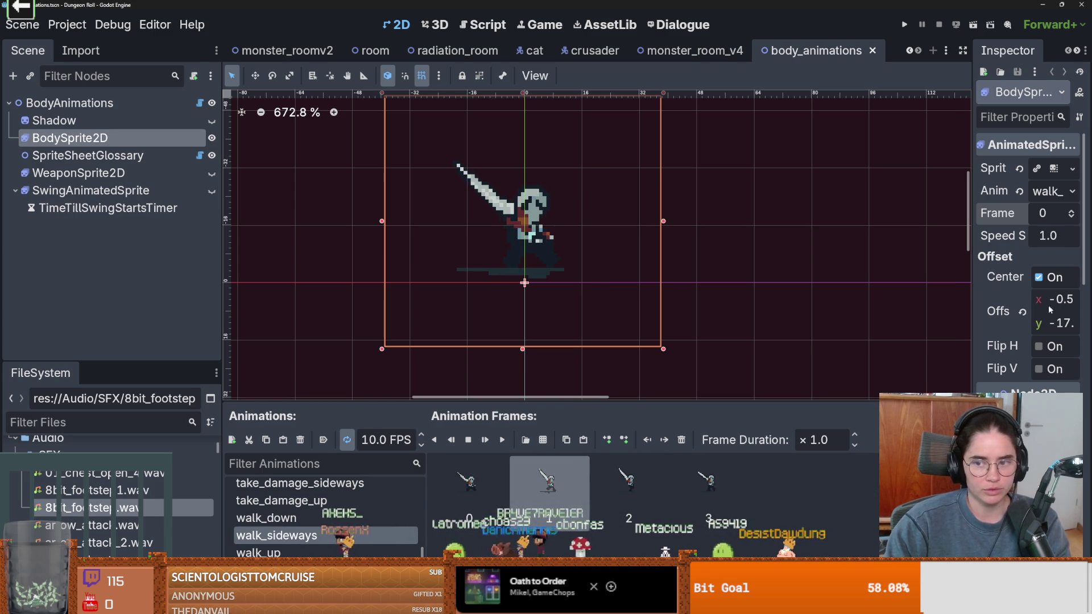
left_click(1075, 212)
left_click(1075, 212)
left_click(1075, 212)
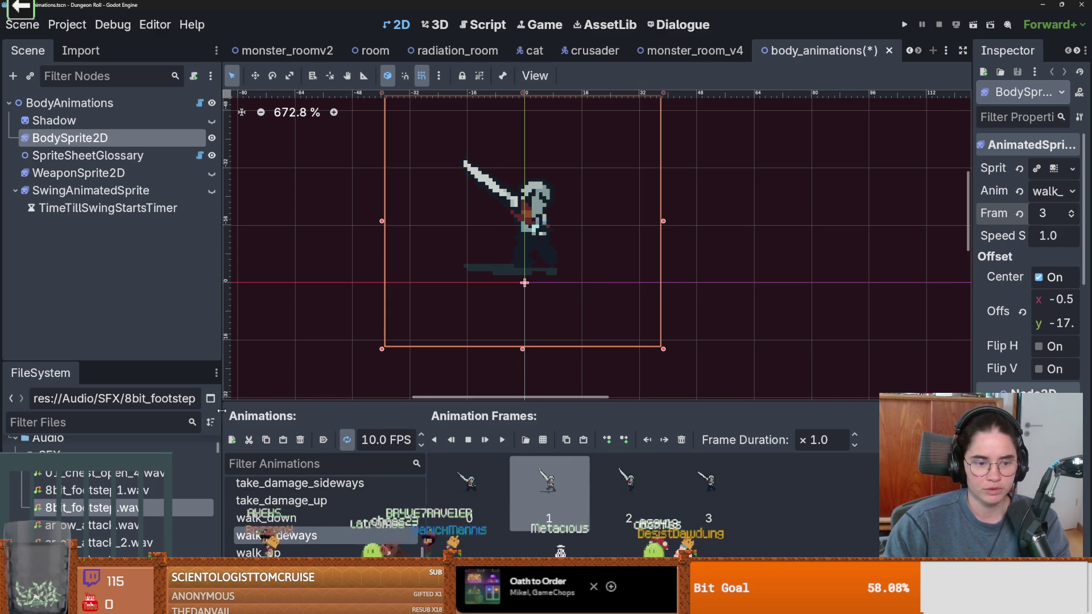
Preview walk_down, stepping forward to frame 4 and back to frame 0
left_click(267, 518)
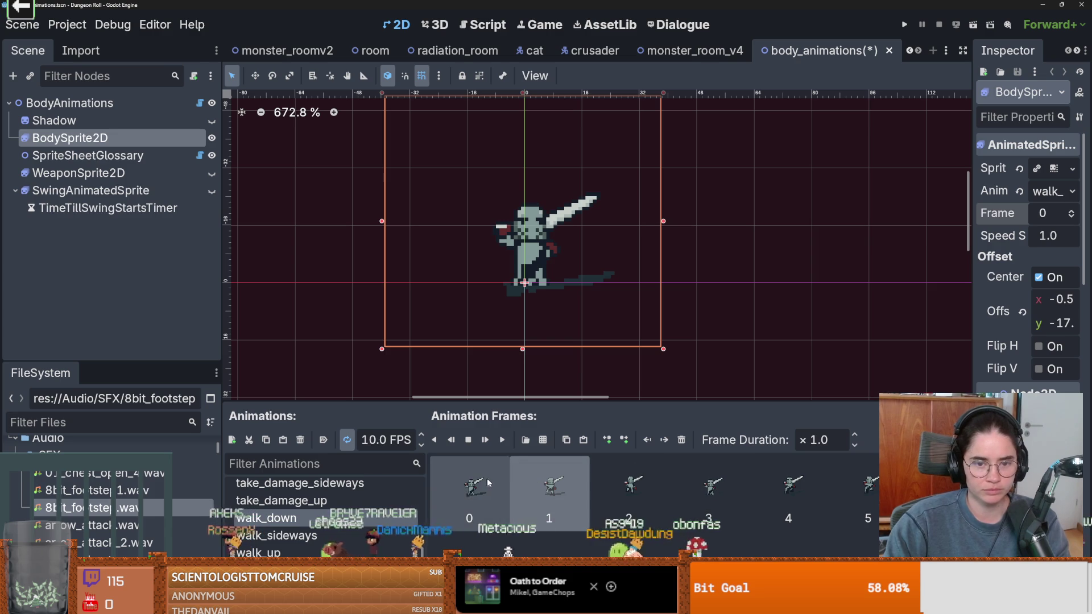
left_click(1072, 213)
left_click(1072, 213)
left_click(1072, 214)
left_click(1072, 214)
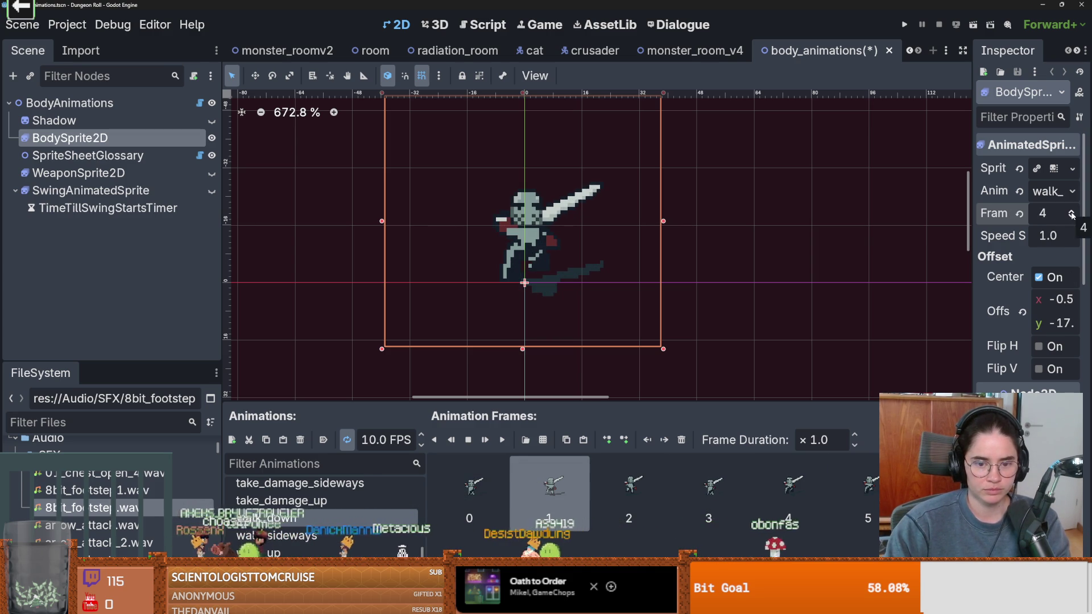
left_click(1073, 214)
left_click(1072, 218)
left_click(1073, 218)
left_click(1072, 218)
left_click(1072, 218)
left_click(1073, 218)
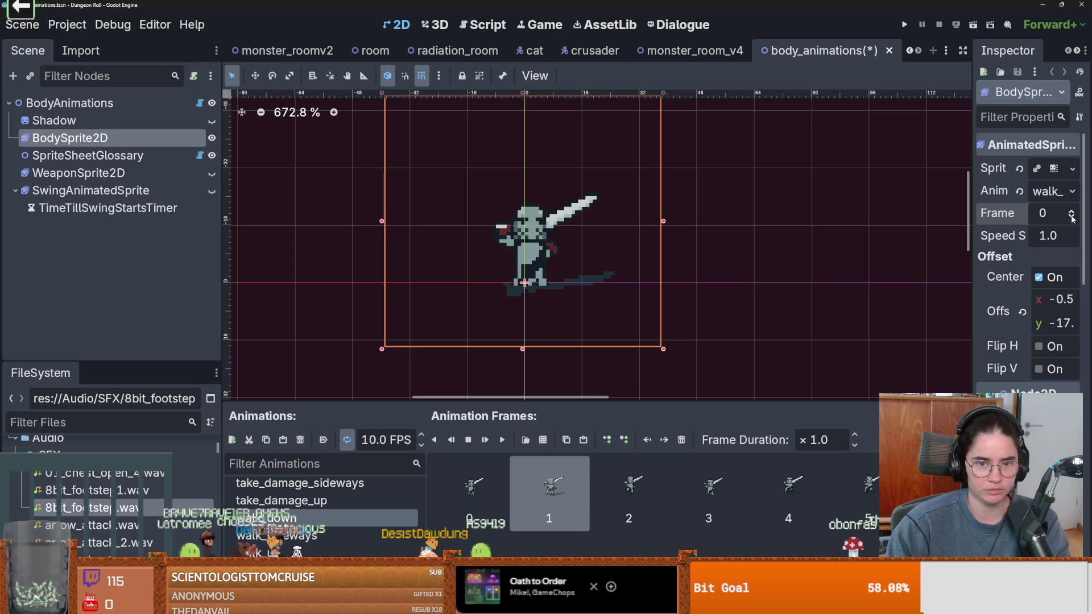
Step the walk_down preview from frame 1 through frame 5
left_click(1072, 214)
left_click(1072, 214)
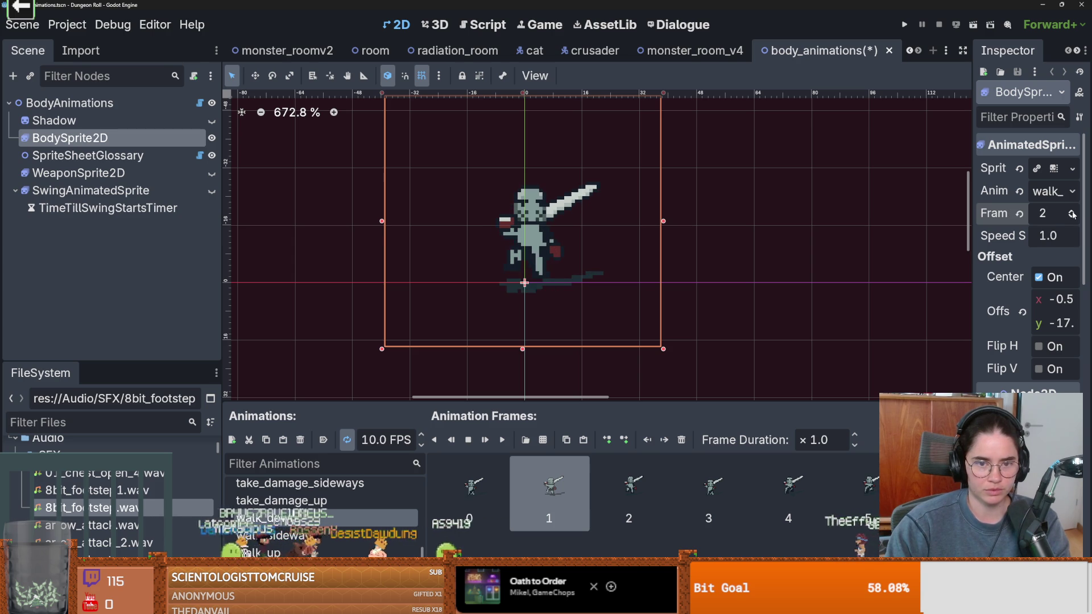
left_click(1072, 214)
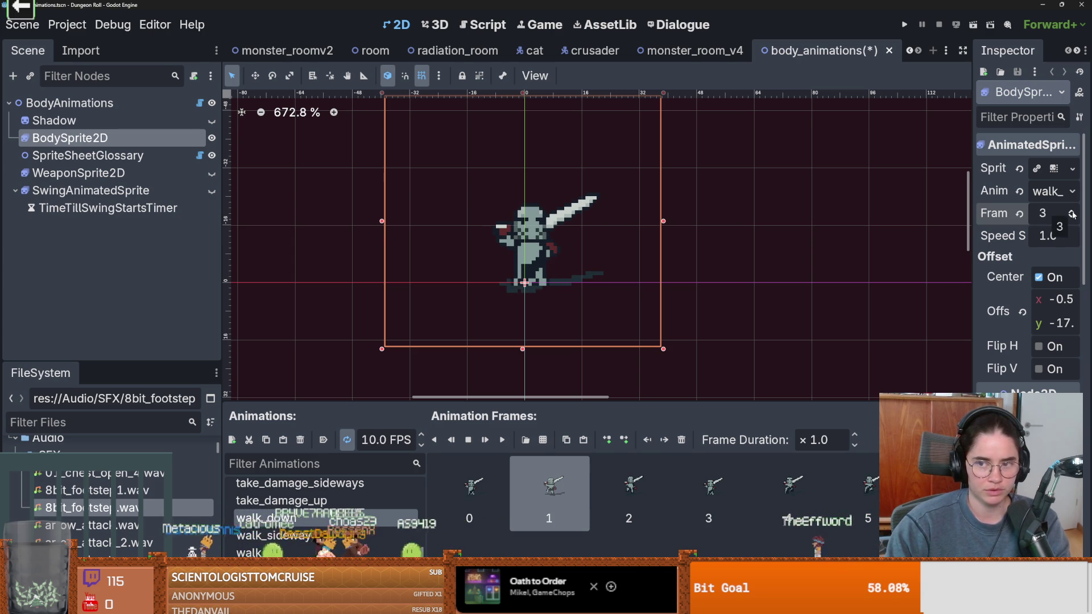
left_click(1072, 214)
left_click(1073, 214)
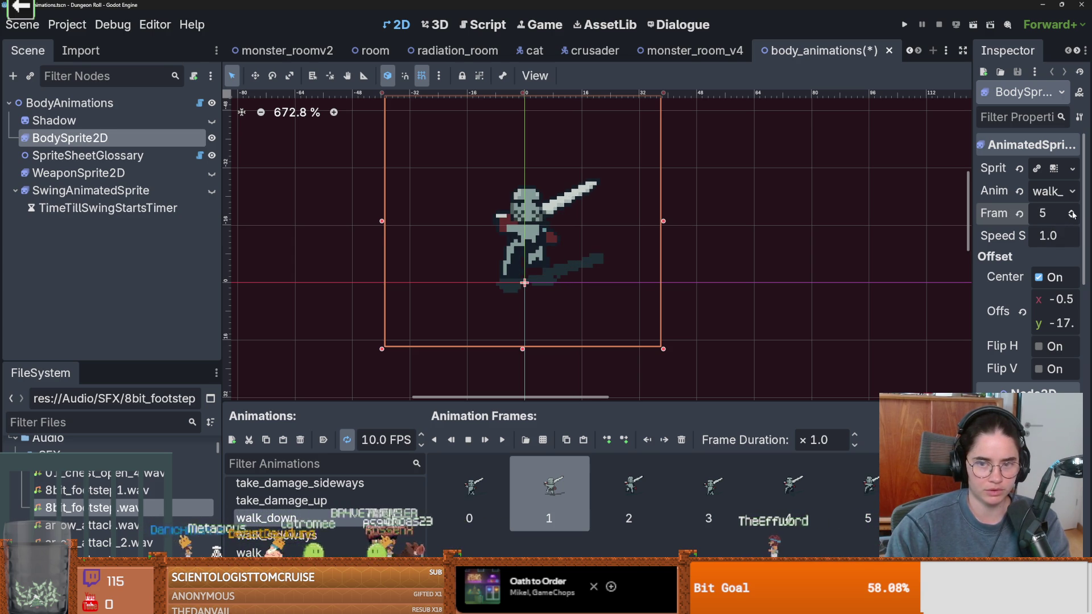
Check walk_sideways frames 1 and 3, then switch to walk_up and save the scene
key("Down")
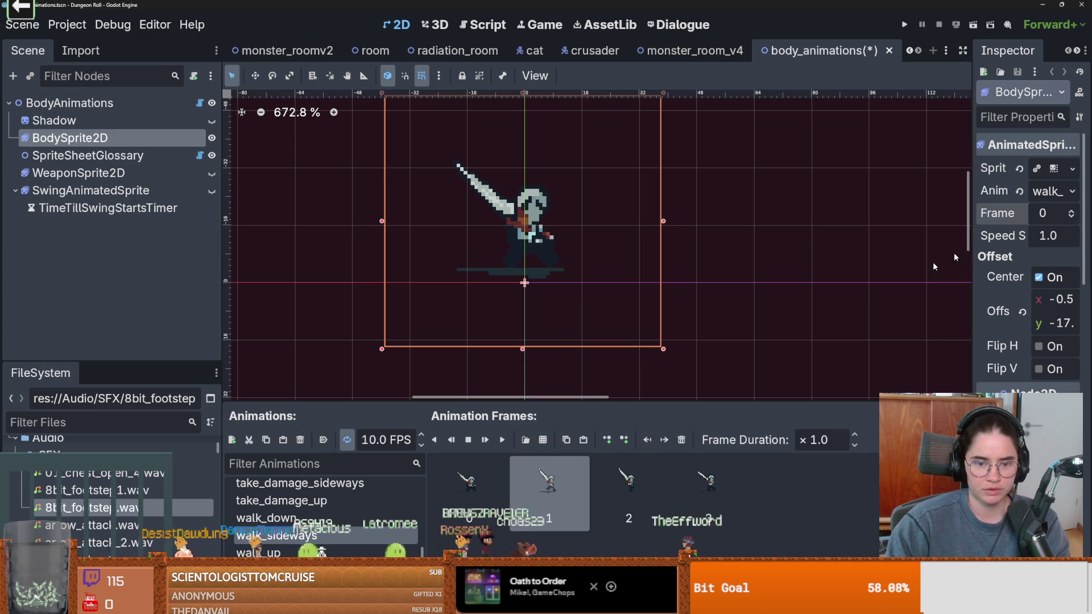
left_click(1072, 215)
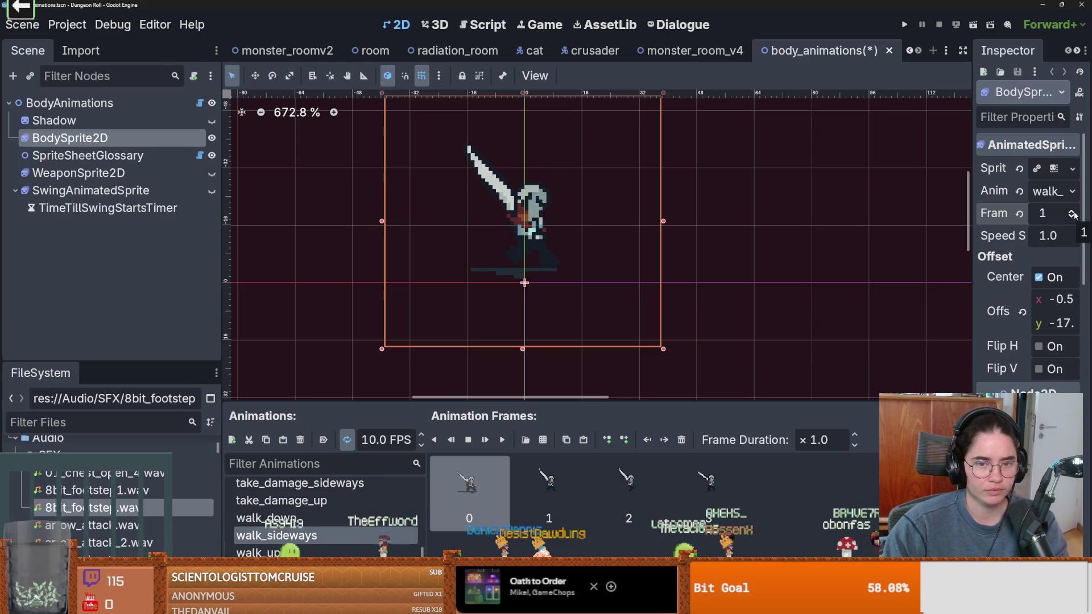
left_click(1072, 213)
left_click(1072, 212)
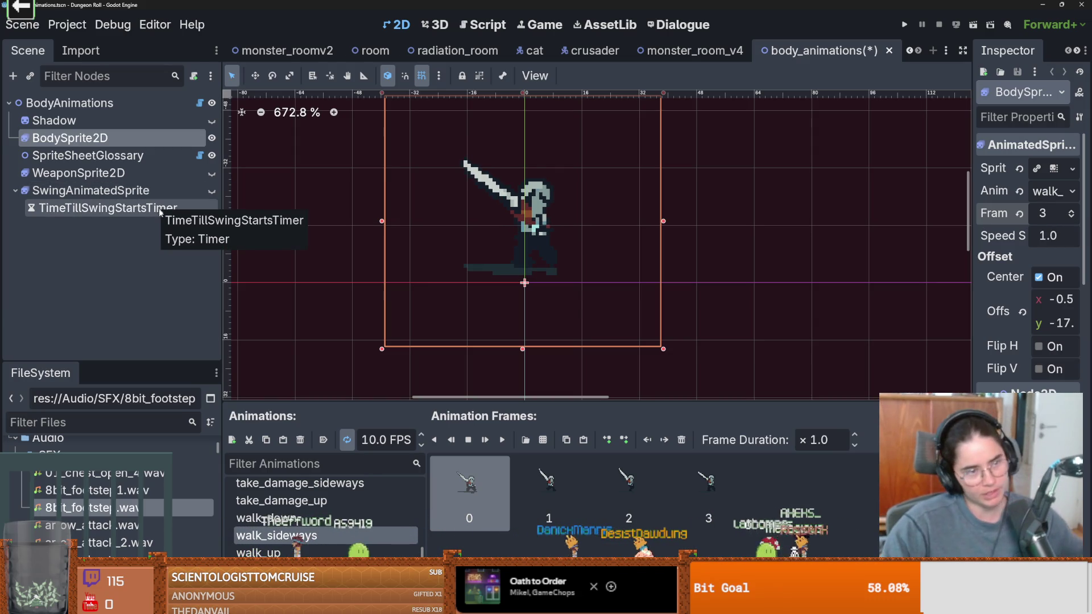
left_click(302, 519)
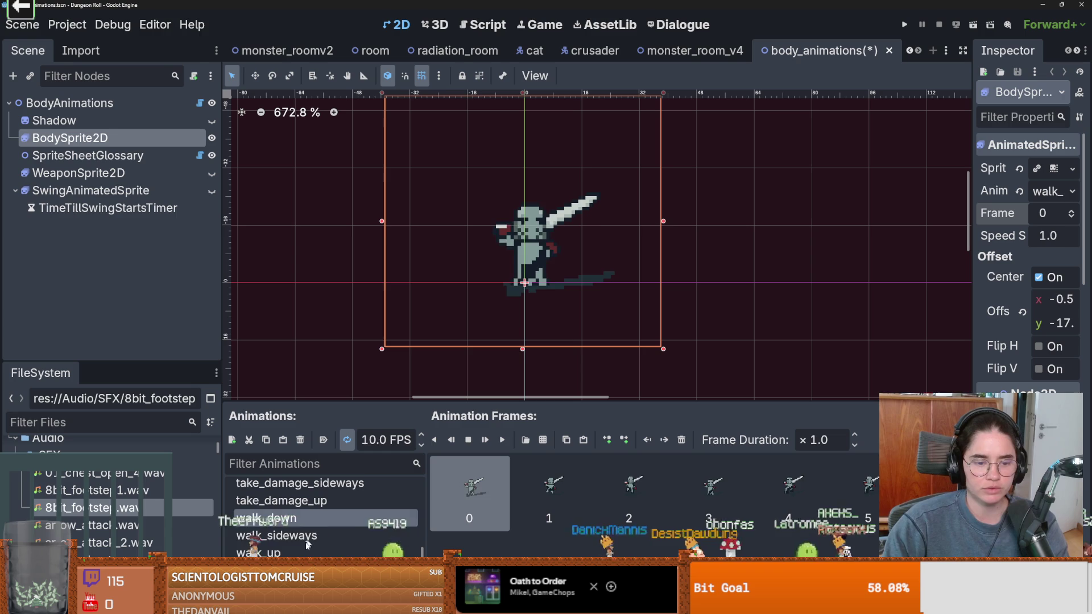
left_click(314, 552)
mouse_move(474, 397)
left_mouse_down()
mouse_move(474, 409)
mouse_move(475, 377)
left_mouse_up()
key("ctrl+s")
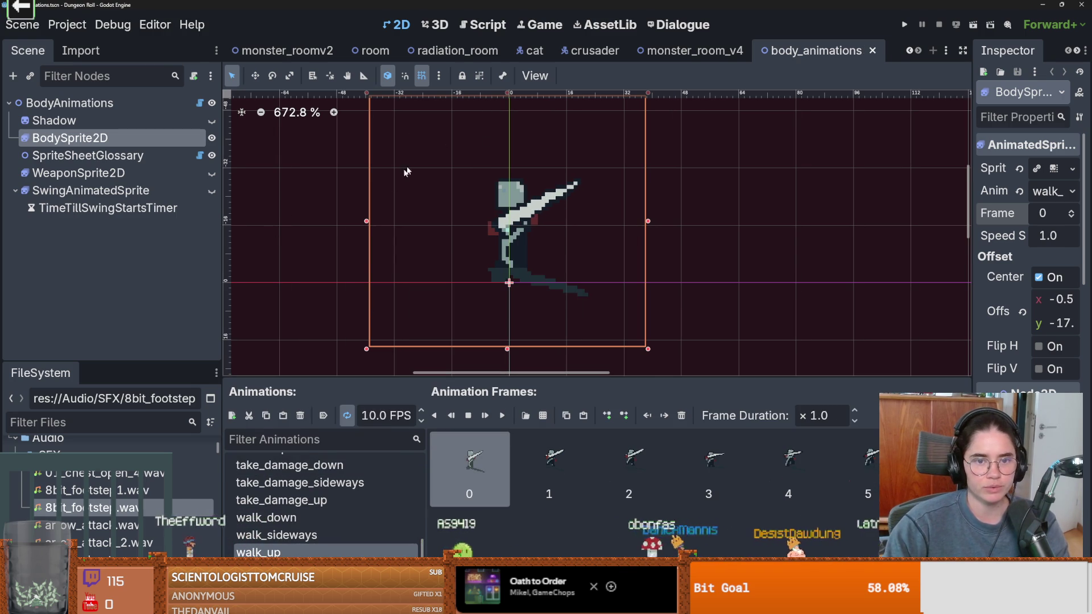
Step the walk_up preview from frame 1 through frame 3
left_click(549, 464)
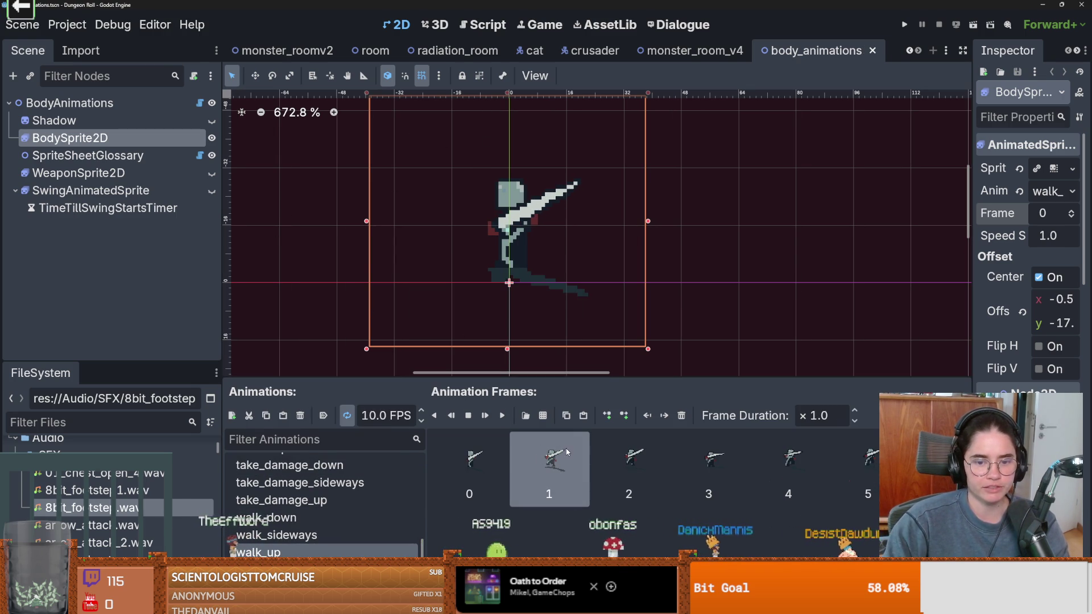
left_click(455, 458)
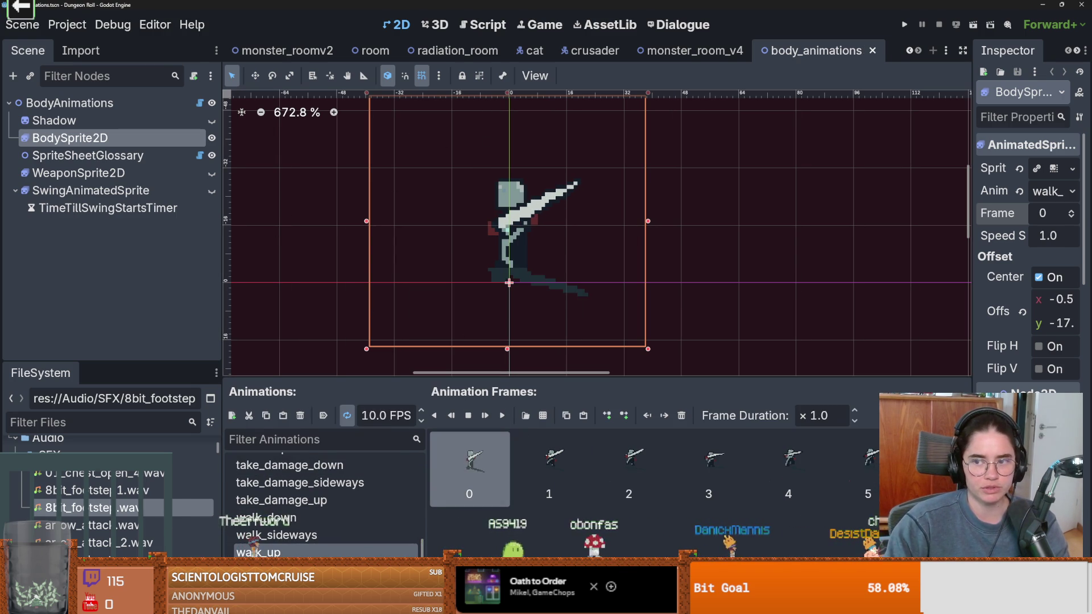
left_click(1072, 213)
left_click(1072, 214)
left_click(1071, 213)
left_click(1072, 213)
left_click(1072, 213)
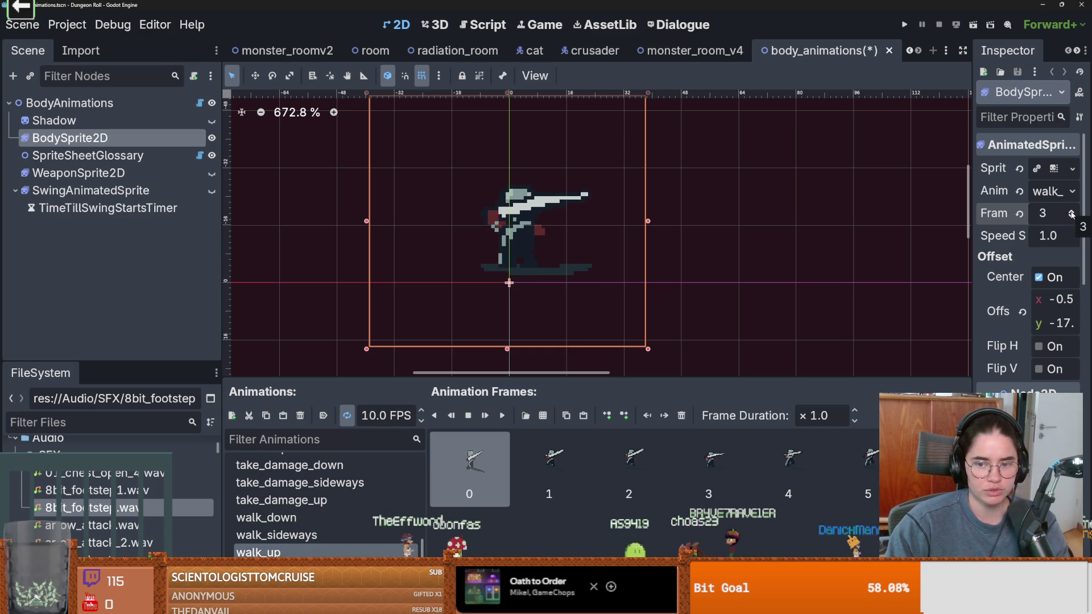
Preview walk_sideways, stepping up to frame 3 and back to frame 0
left_click(277, 535)
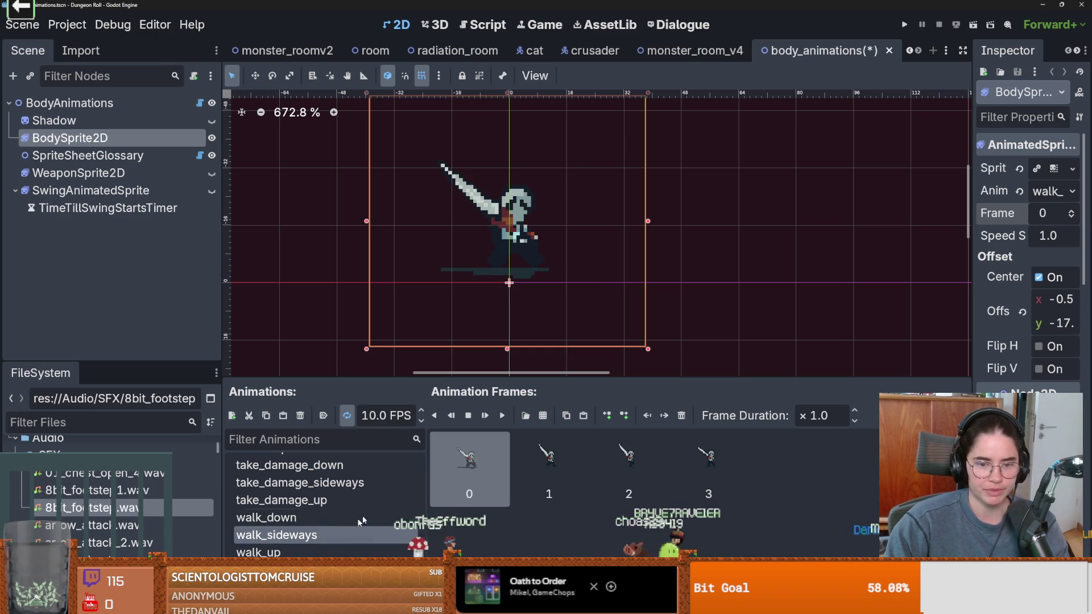
left_click(1072, 213)
left_click(1072, 213)
left_click(1072, 214)
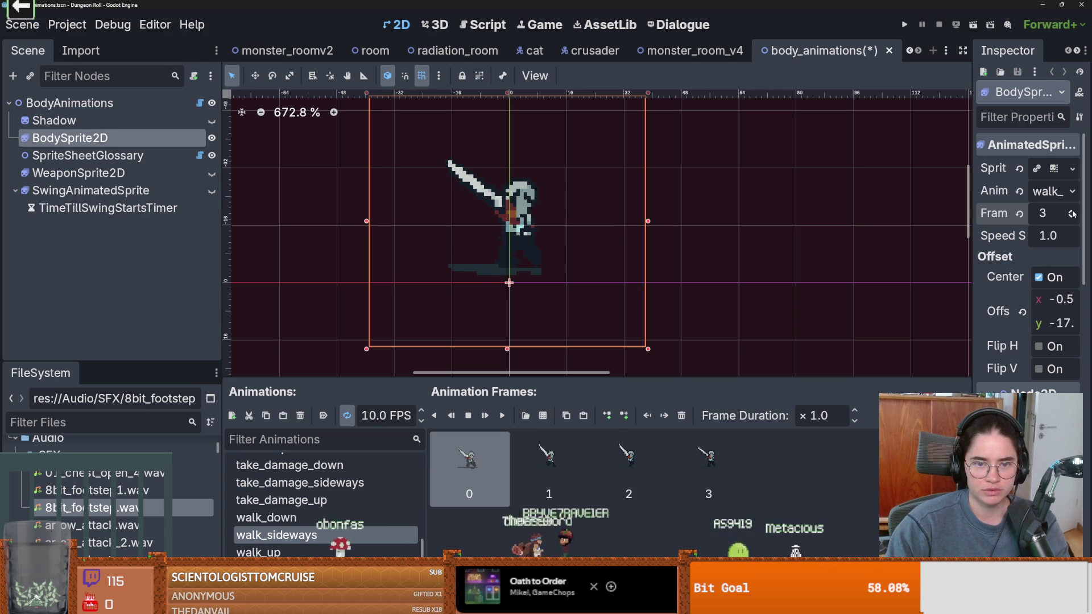
left_click(1072, 216)
left_click(1073, 217)
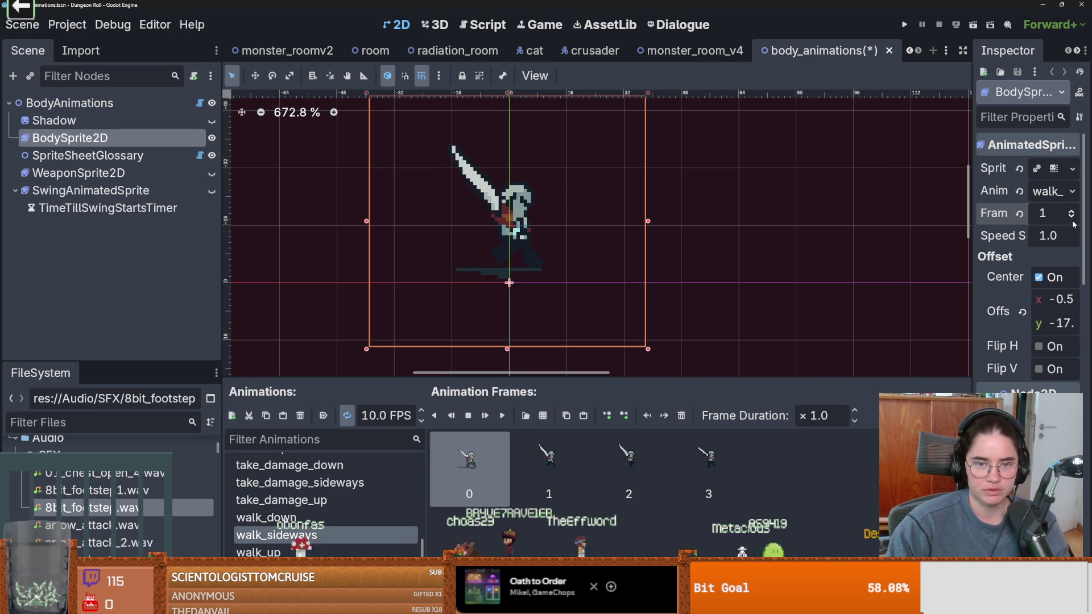
left_click(1073, 221)
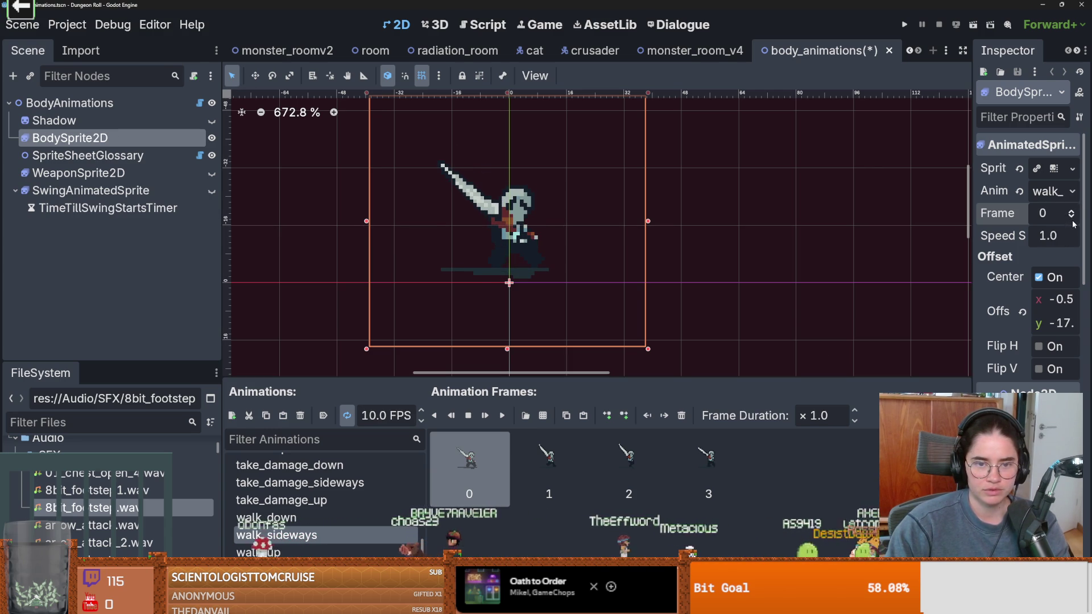
Re-step walk_sideways through frames 1–3, save body_animations, and switch to Aseprite
left_click(1071, 212)
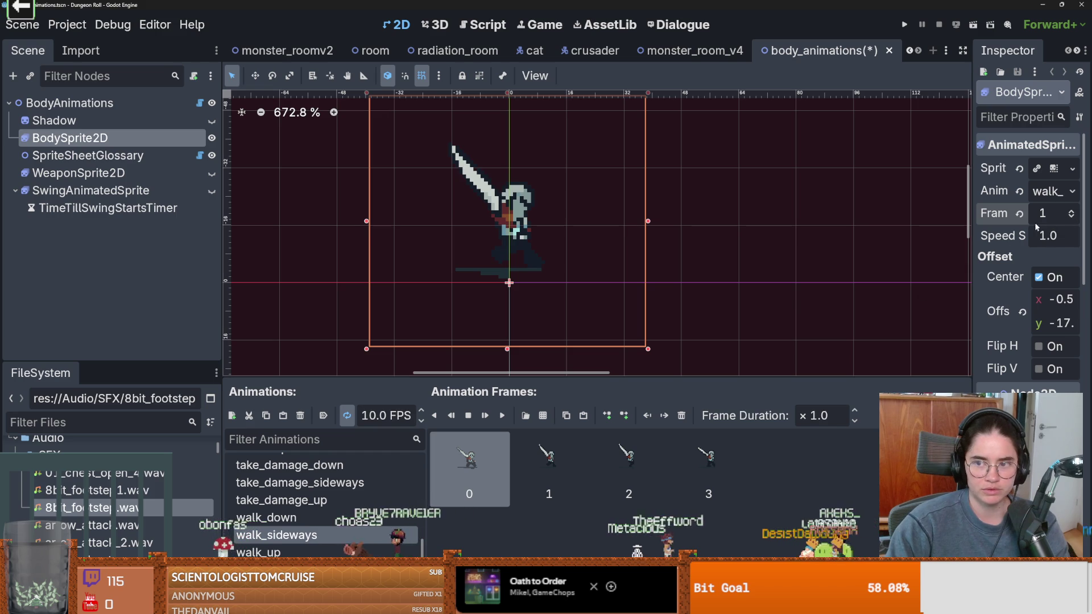
left_click(1071, 212)
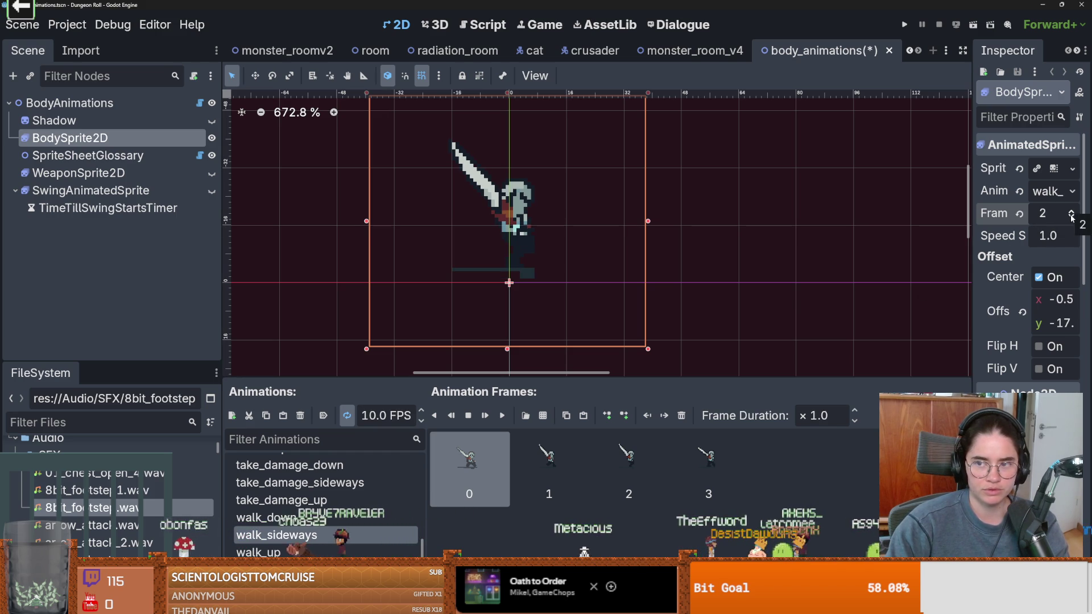
left_click(1072, 218)
left_click(1073, 218)
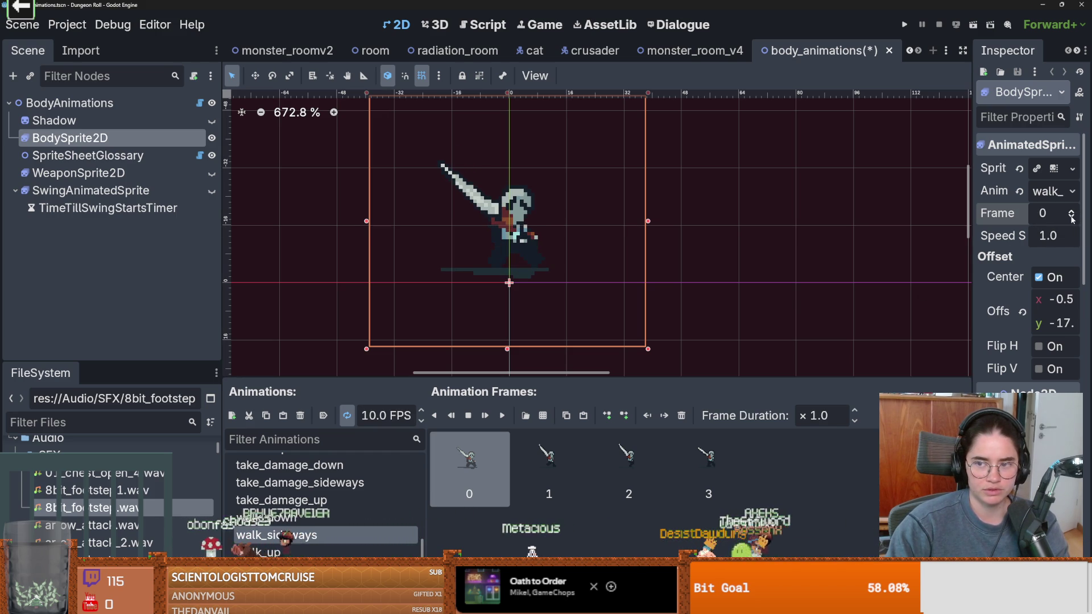
left_click(1072, 212)
left_click(1072, 212)
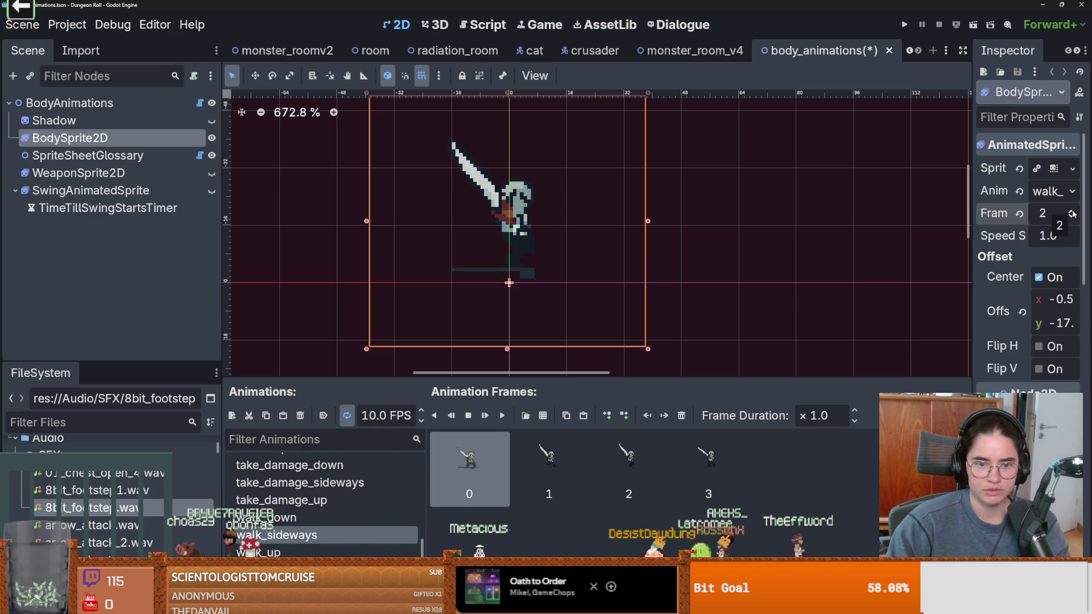
left_click(1071, 212)
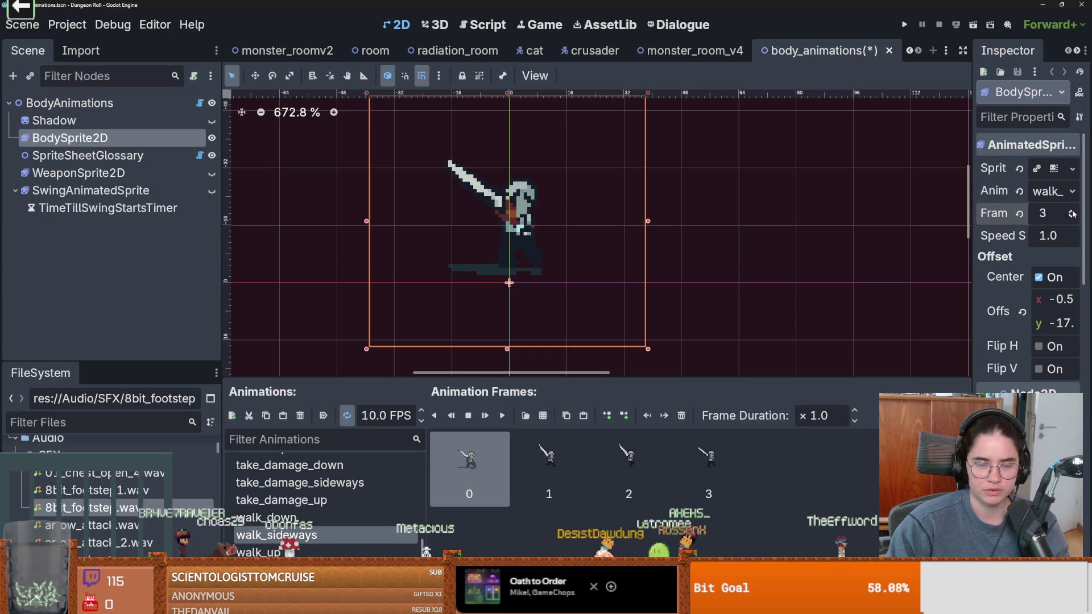
key("ctrl+s")
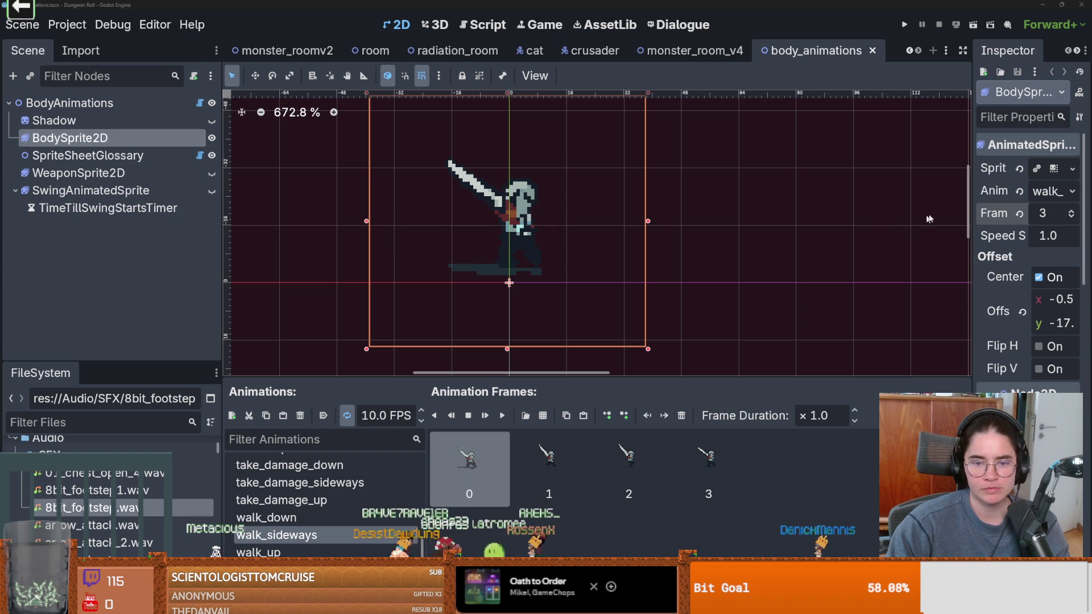
key("alt+Tab")
Scroll the Crusader timeline into view and step back to earlier walk frames
scroll(402, 256, "up", 3)
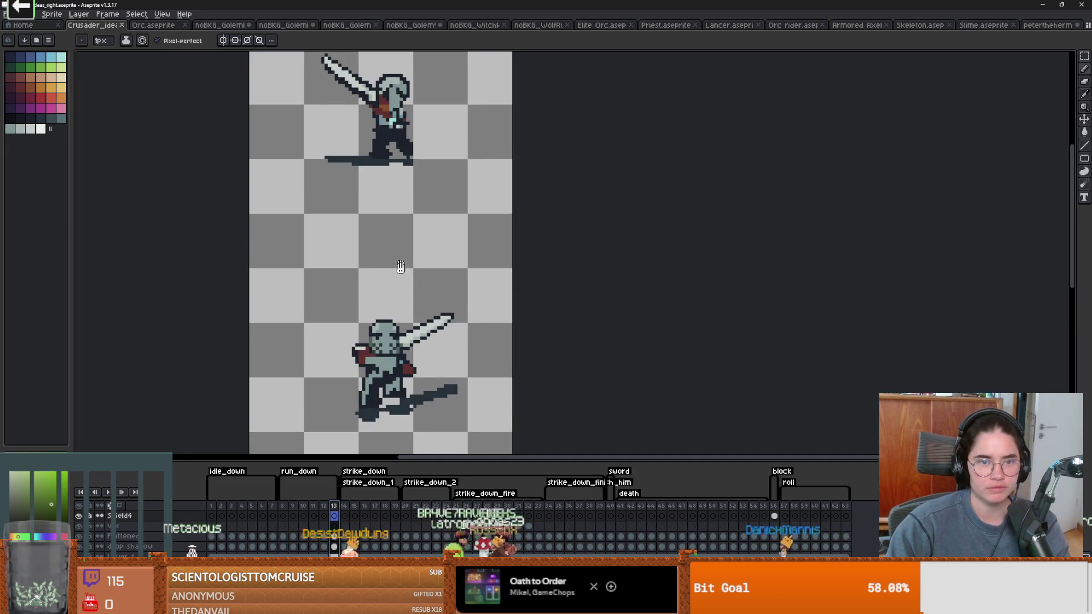
scroll(373, 208, "up", 1)
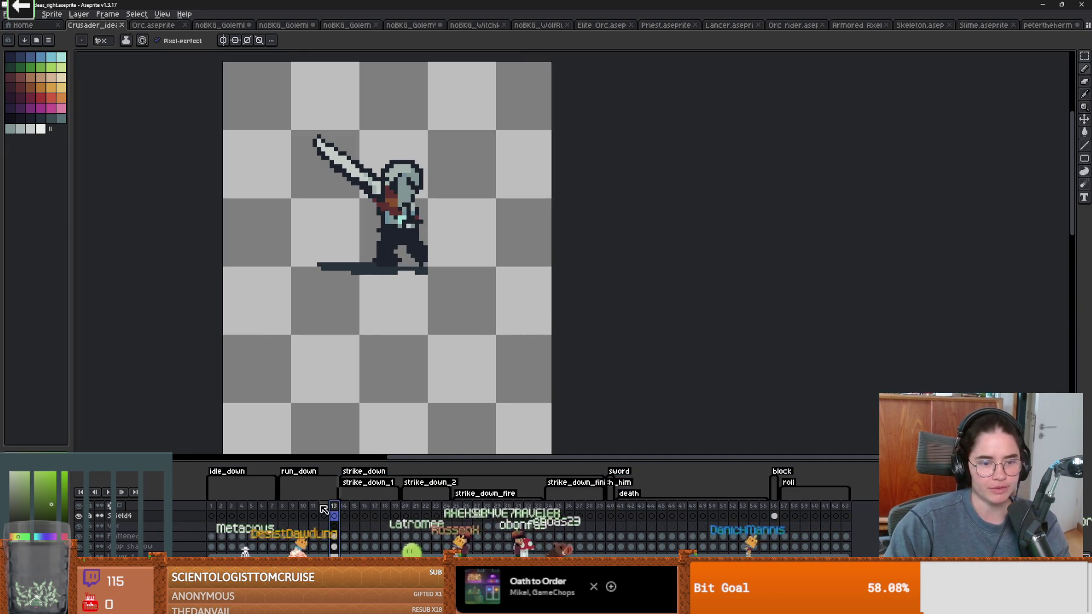
left_click(284, 507)
left_click(305, 506)
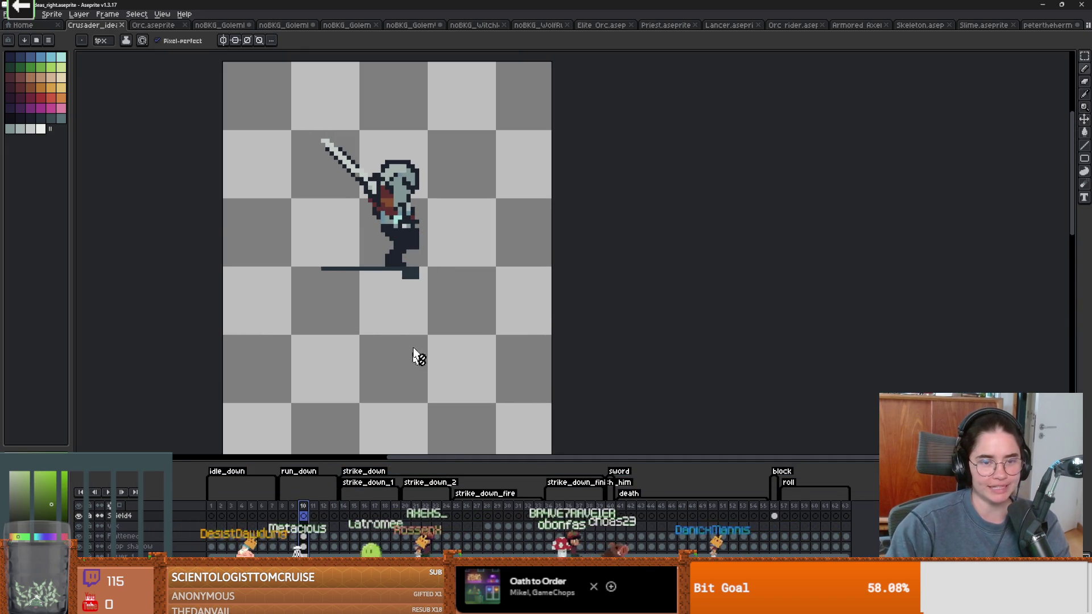
scroll(446, 296, "down", 3)
scroll(446, 296, "up", 1)
Alternate between walk frames 8 and 9, panning to bring the third crusader pose into view
left_click(282, 512)
left_click(293, 512)
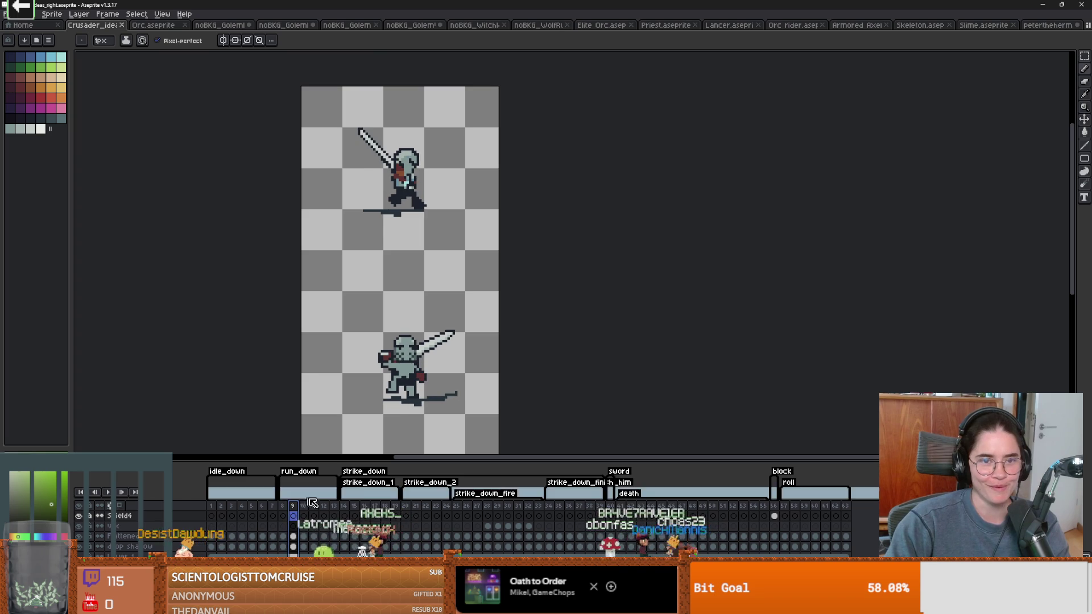
left_click(282, 511)
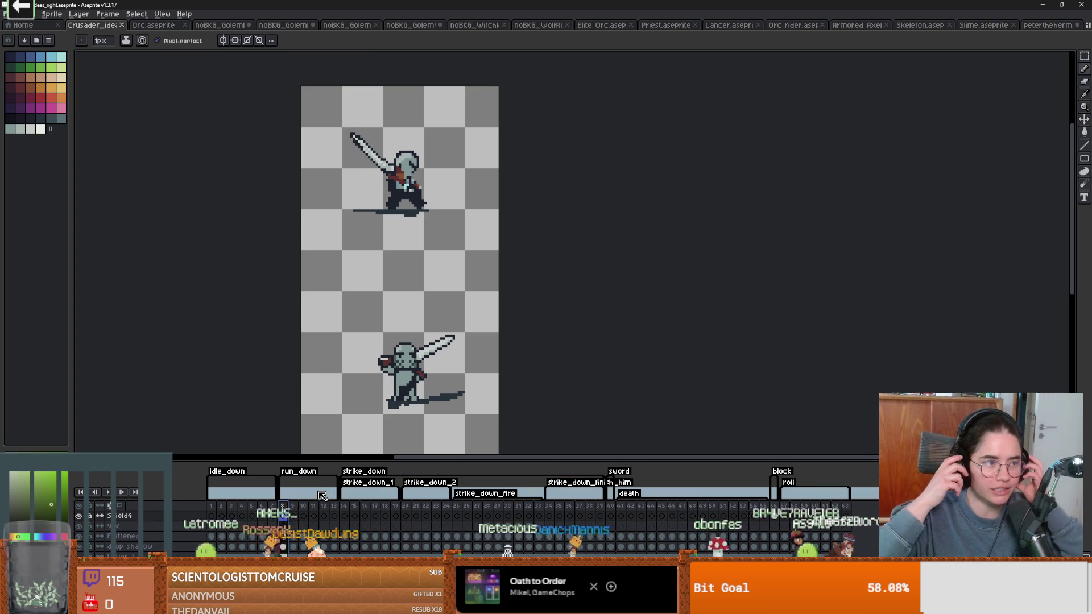
left_click(294, 507)
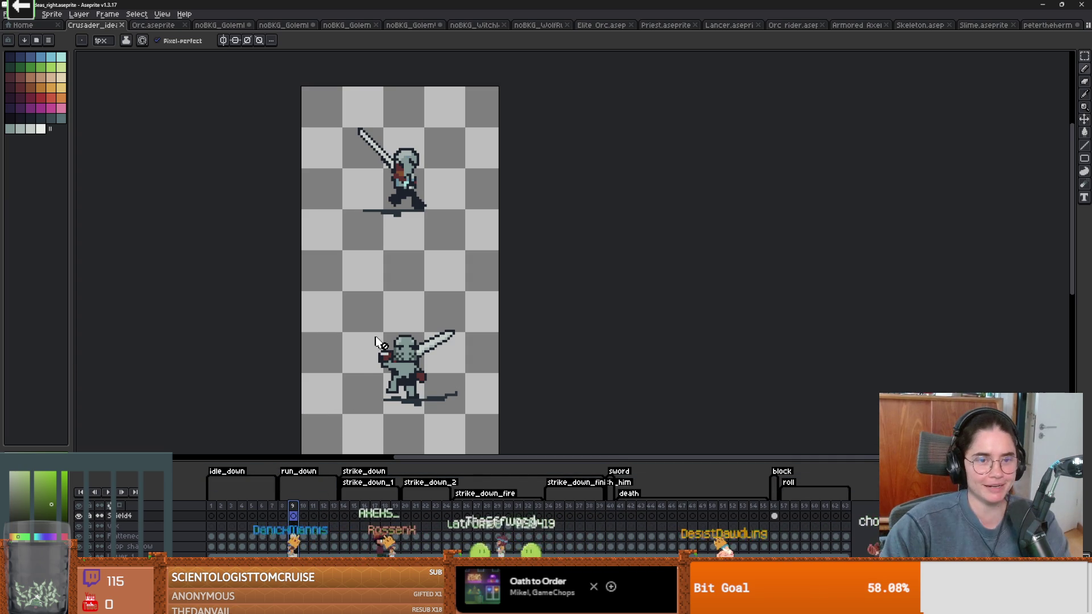
left_click_drag(441, 338, 484, 253)
scroll(484, 253, "down", 2)
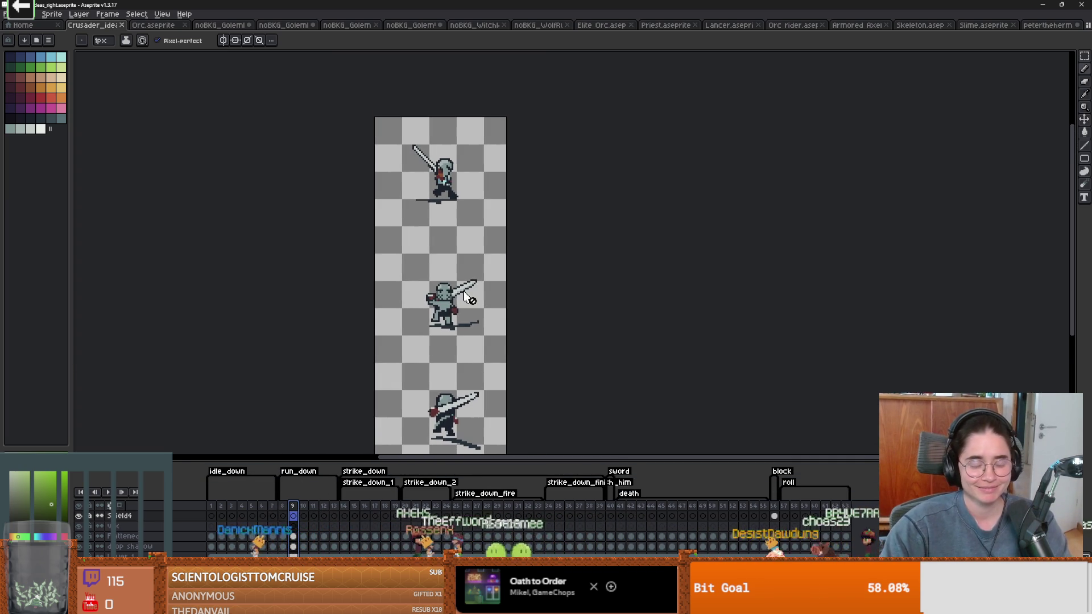
left_click(283, 506)
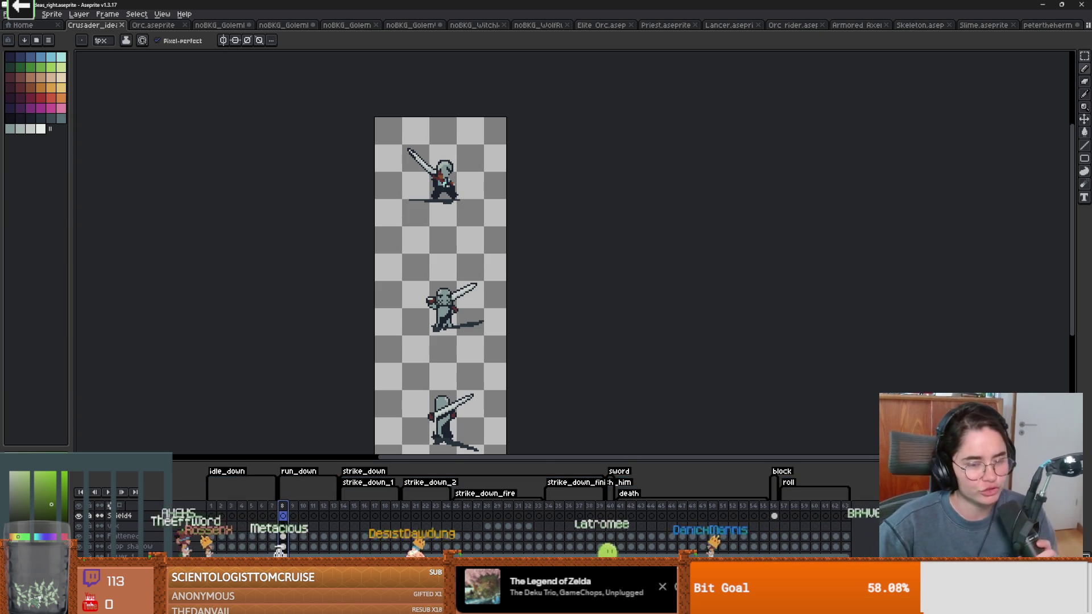
key("z")
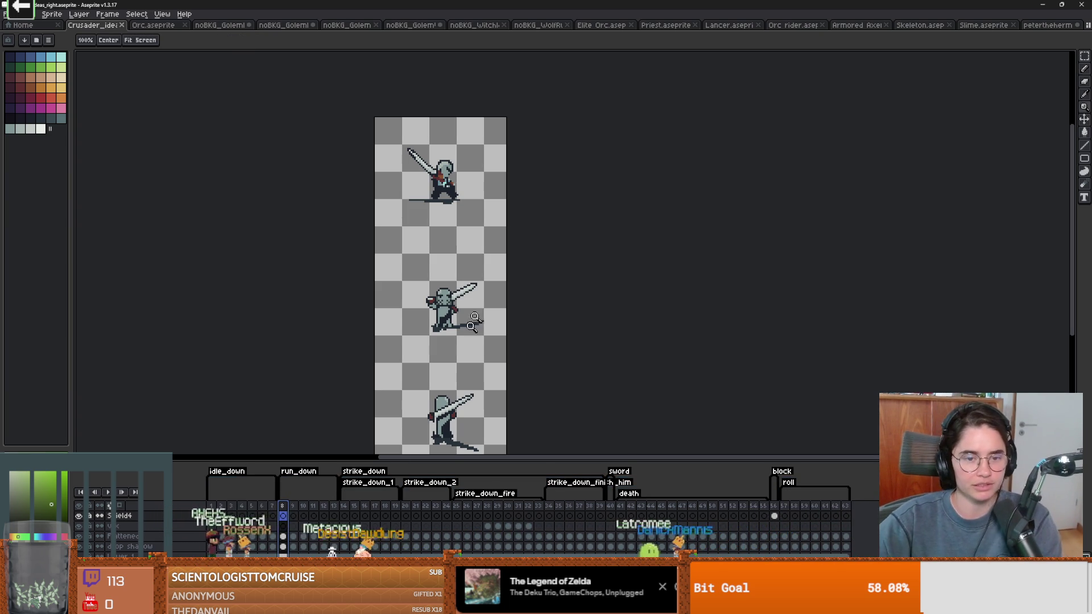
Zoom in on the crusader sprites in Aseprite and inspect walk frames 10 and 13
left_click(443, 383)
left_click(305, 508)
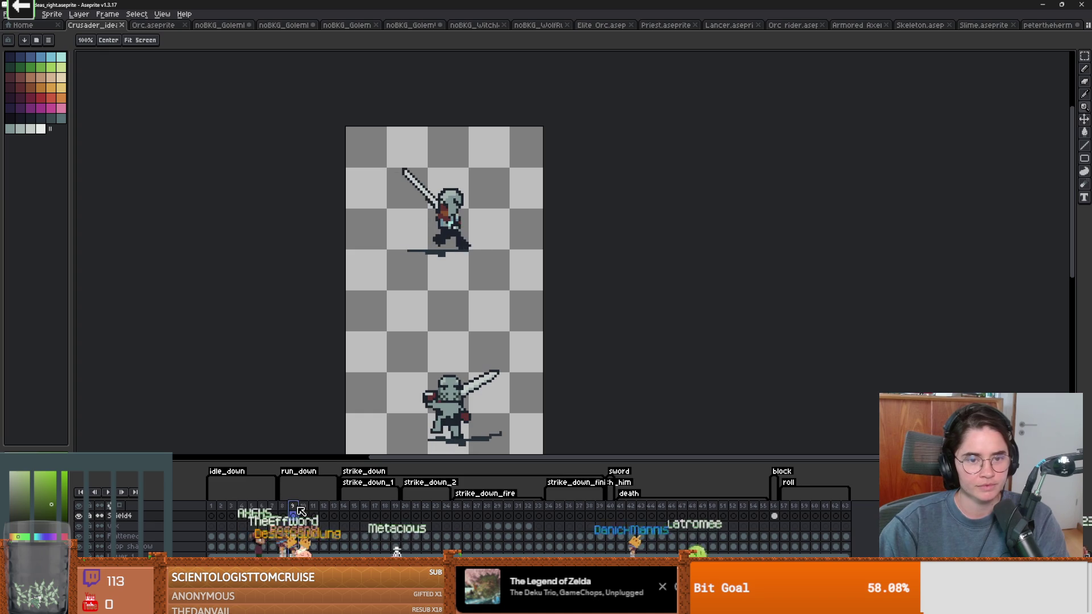
left_click(332, 507)
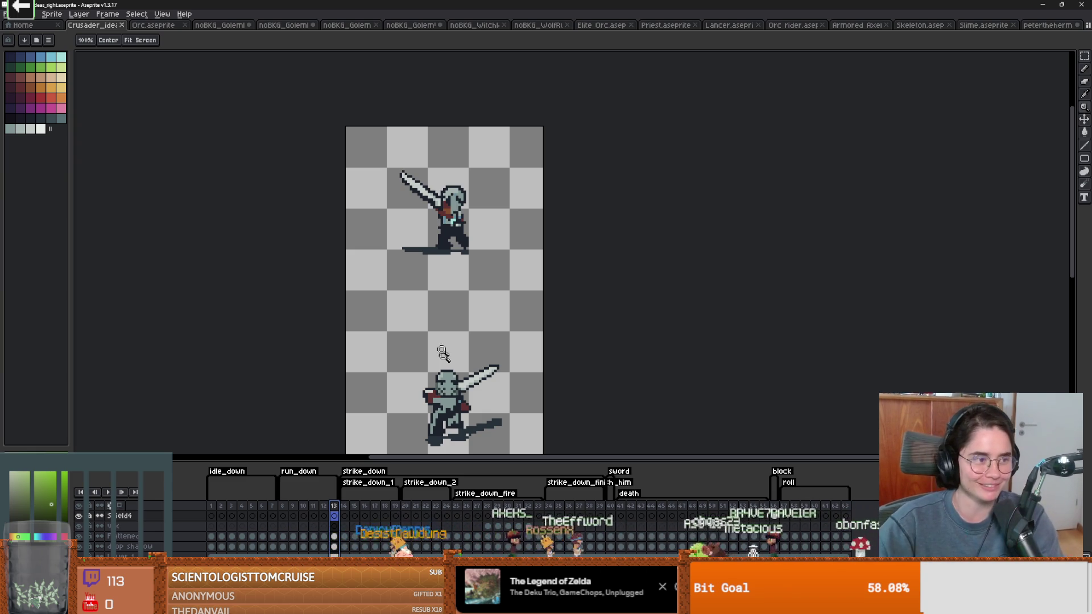
left_click_drag(434, 269, 487, 261)
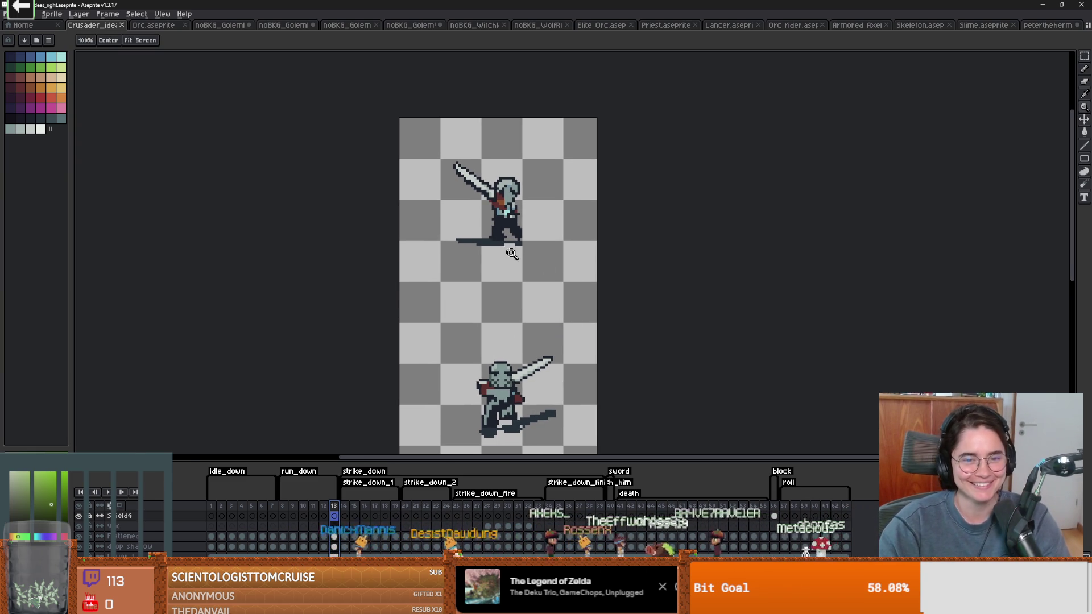
scroll(496, 243, "up", 3)
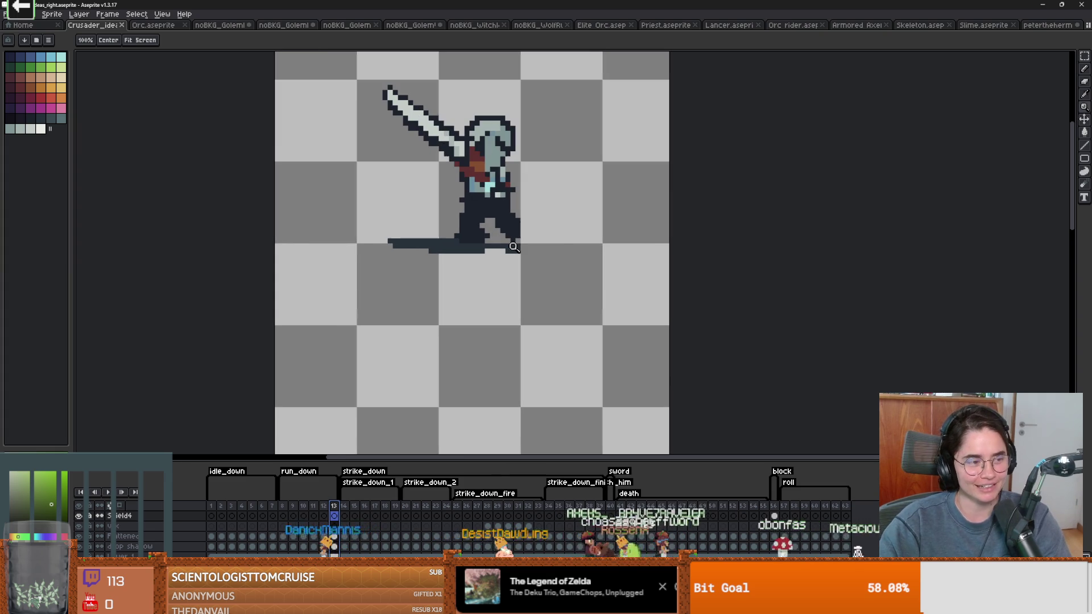
scroll(513, 247, "down", 2)
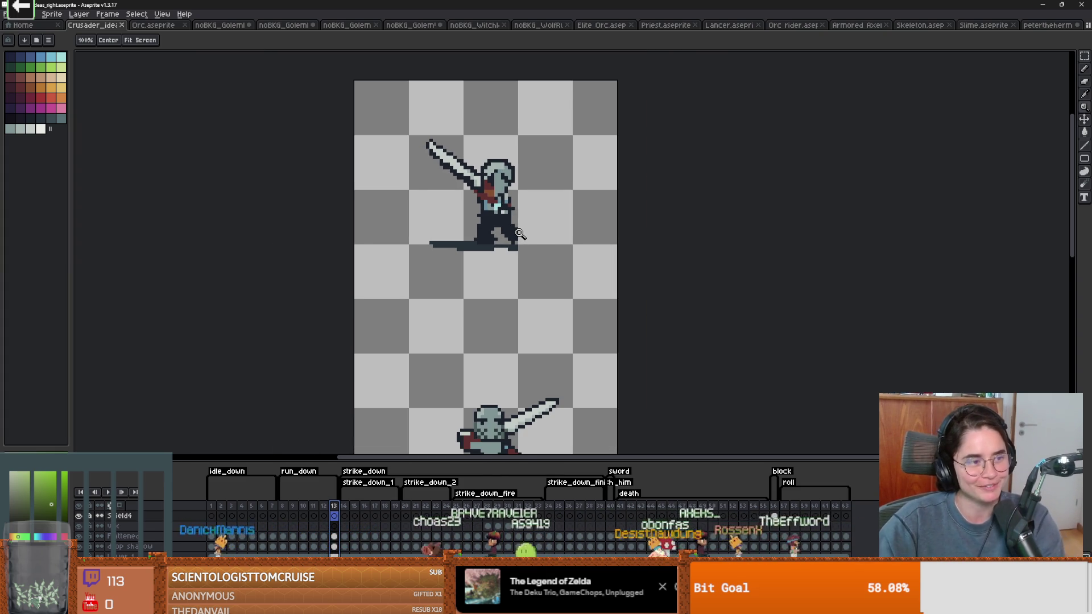
scroll(500, 213, "down", 1)
scroll(489, 239, "up", 1)
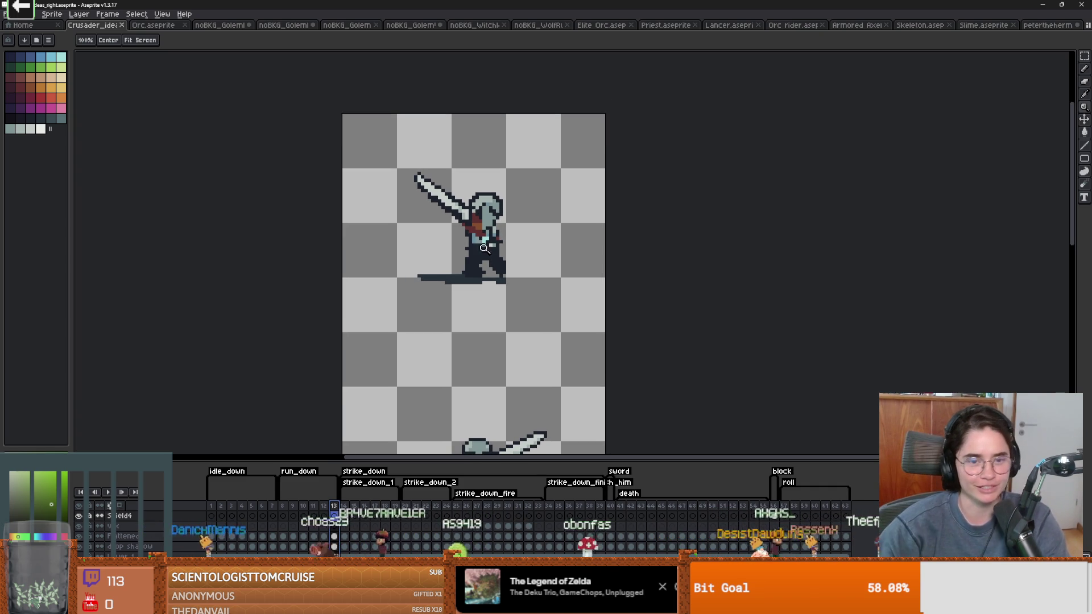
Step back and forth through walk frames 9–11 to see where the feet land
left_click(323, 515)
left_click(314, 516)
left_click(305, 516)
left_click(282, 515)
left_click(293, 515)
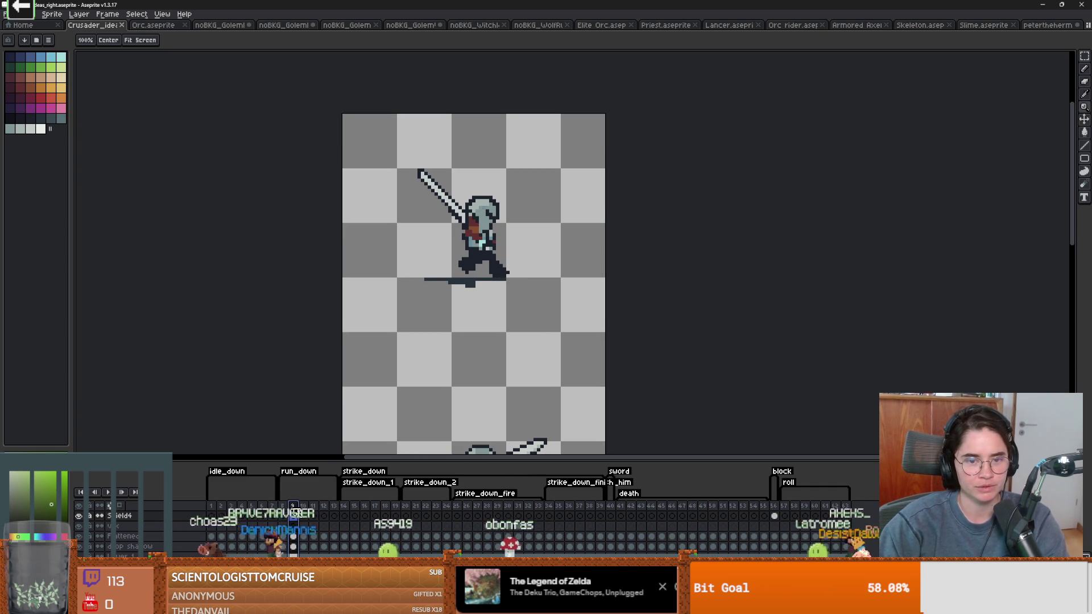
left_click(306, 515)
left_click(314, 515)
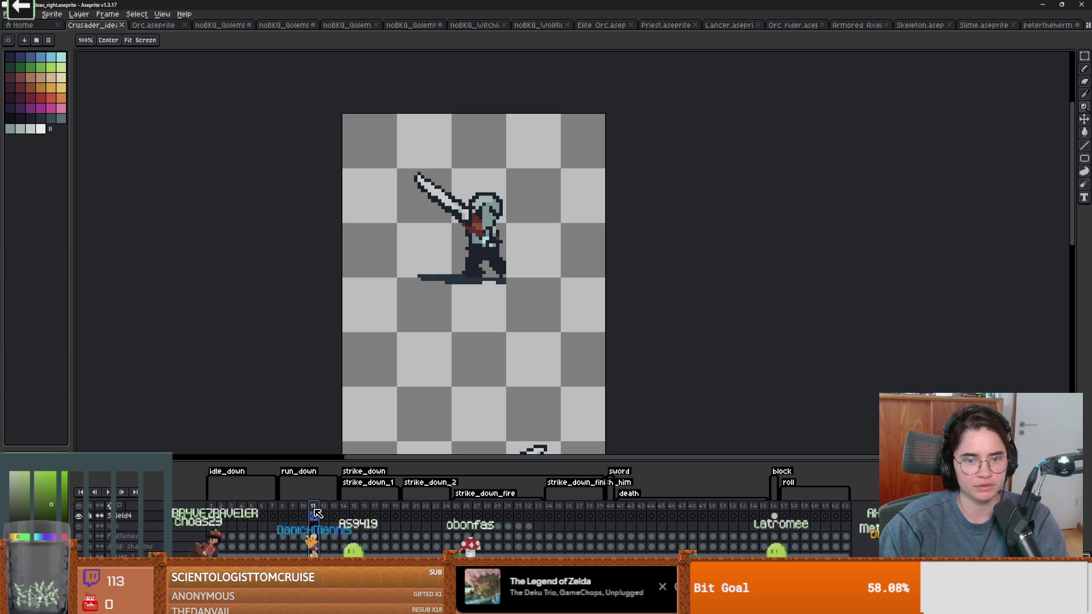
left_click(284, 509)
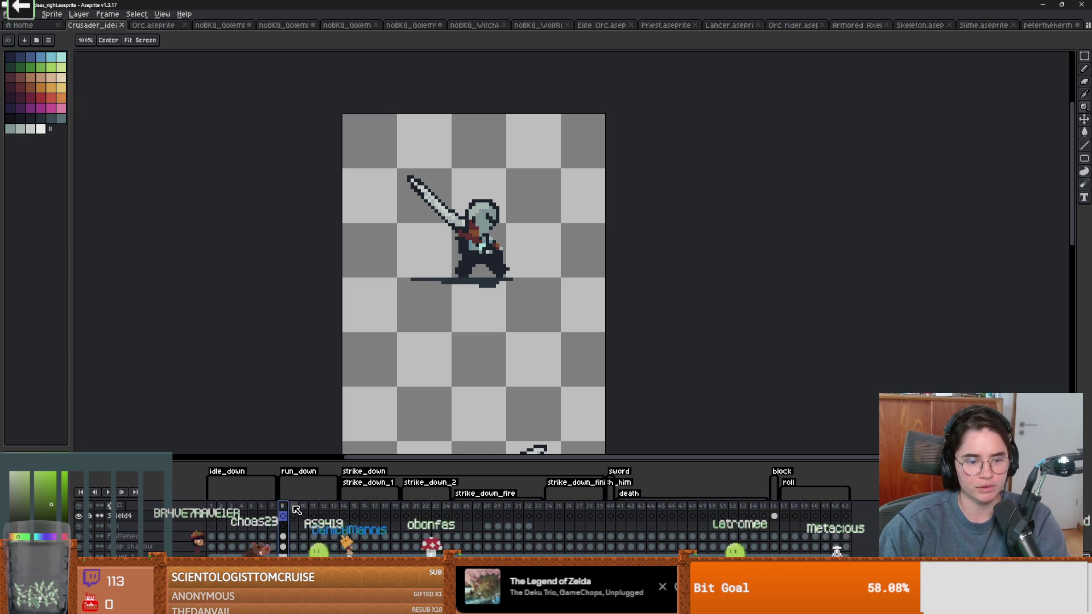
left_click(303, 509)
left_click(313, 509)
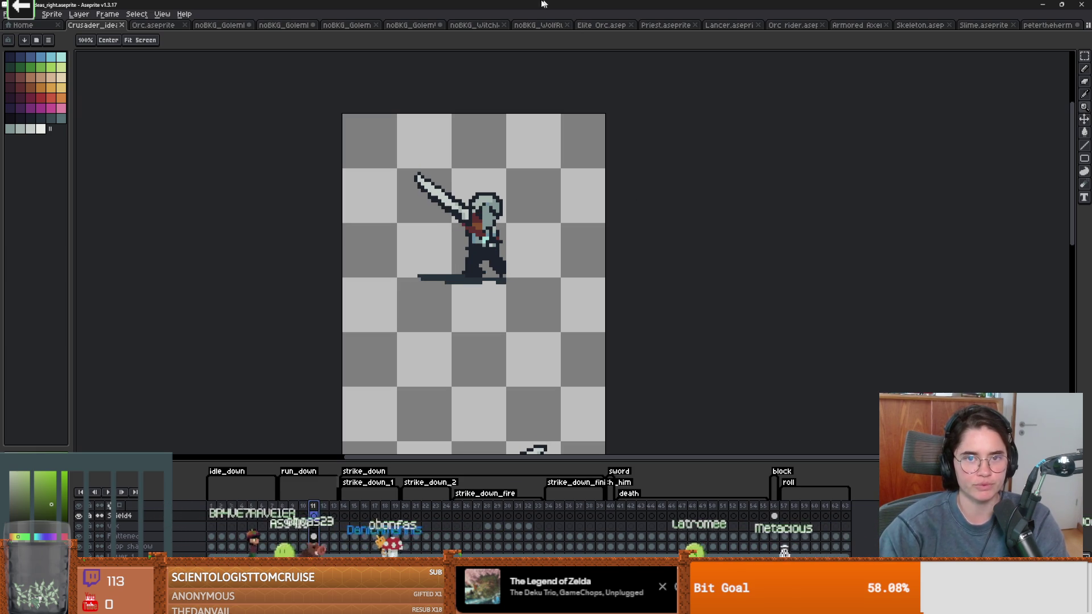
scroll(494, 237, "down", 2)
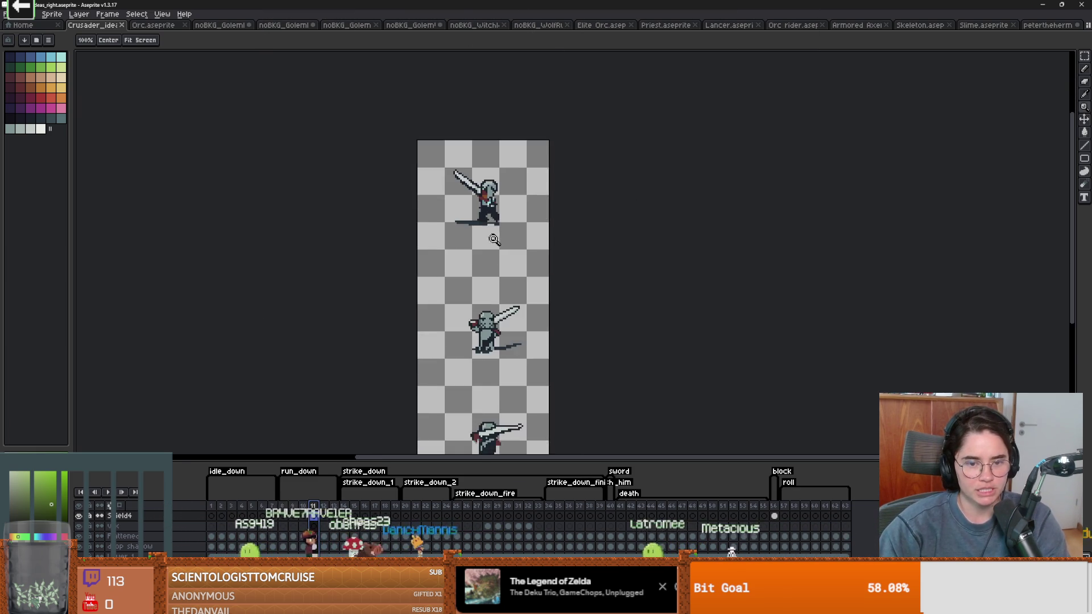
left_click(287, 508)
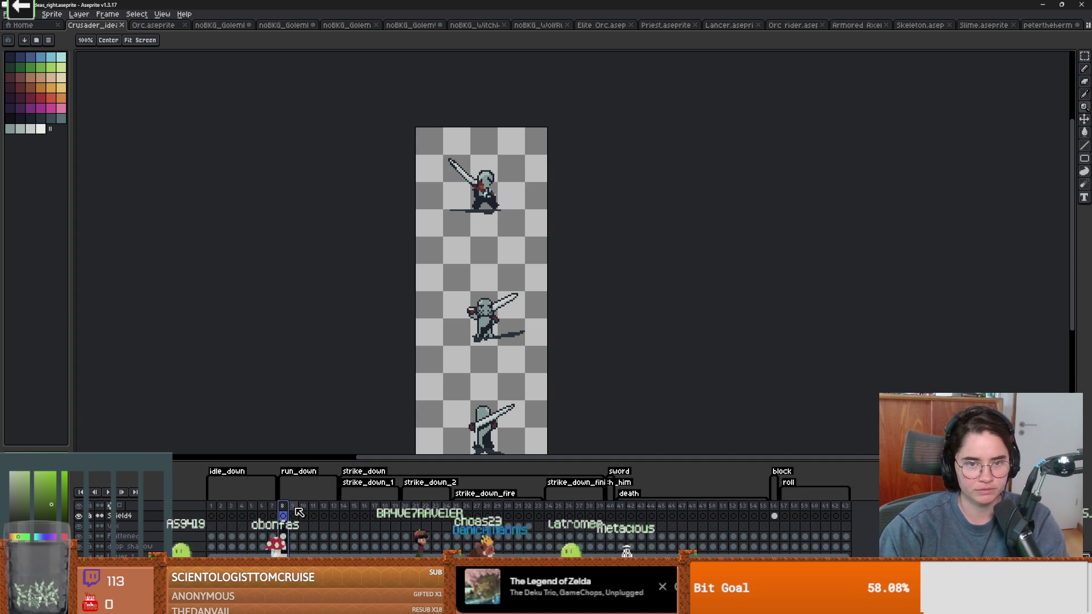
left_click(294, 509)
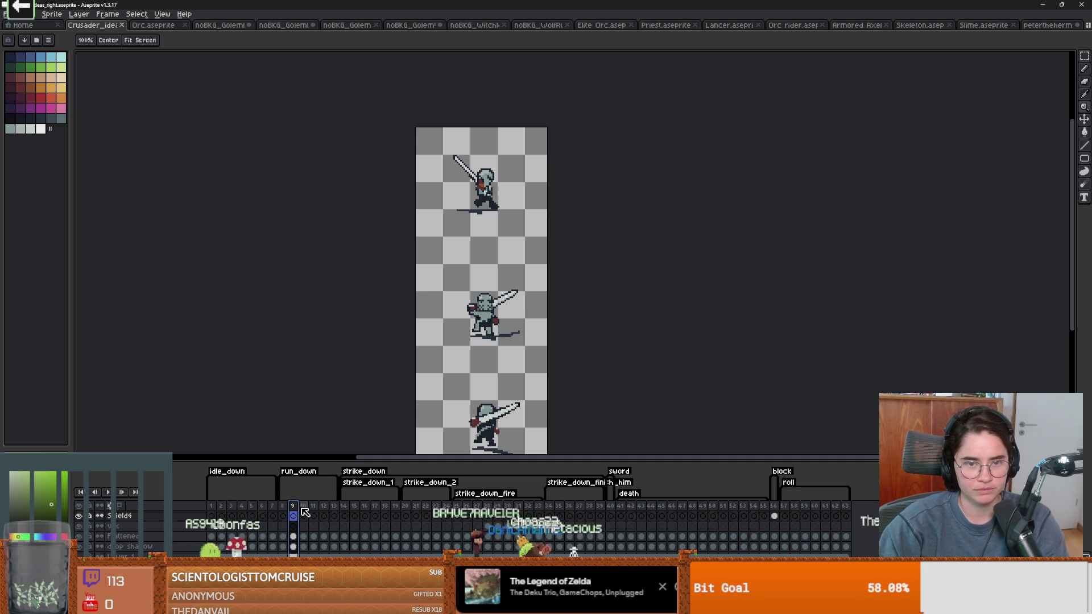
key("plus")
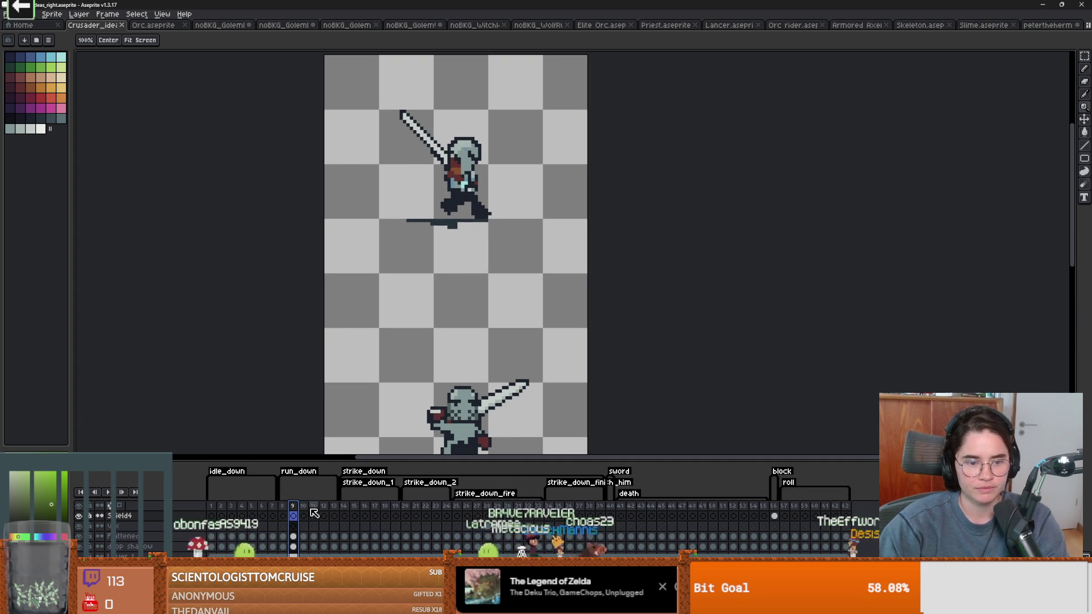
left_click(305, 514)
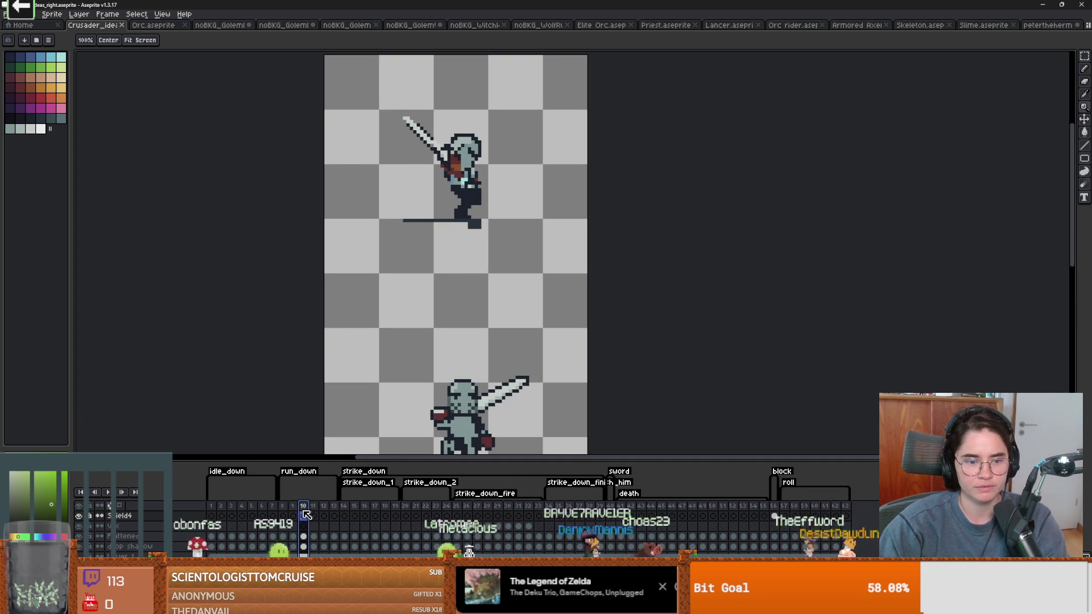
left_click(295, 513)
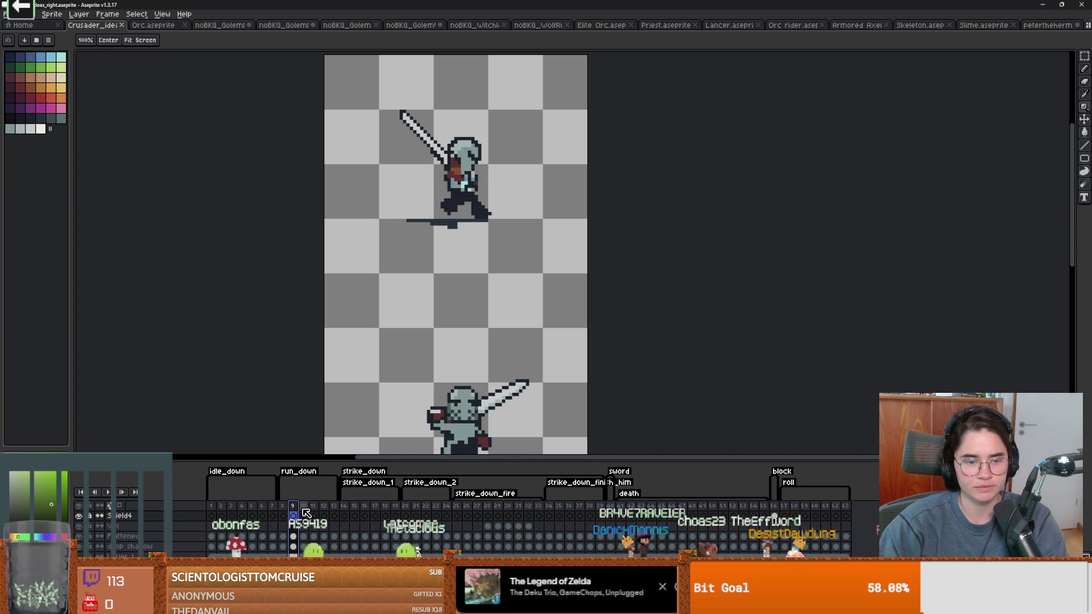
left_click(305, 514)
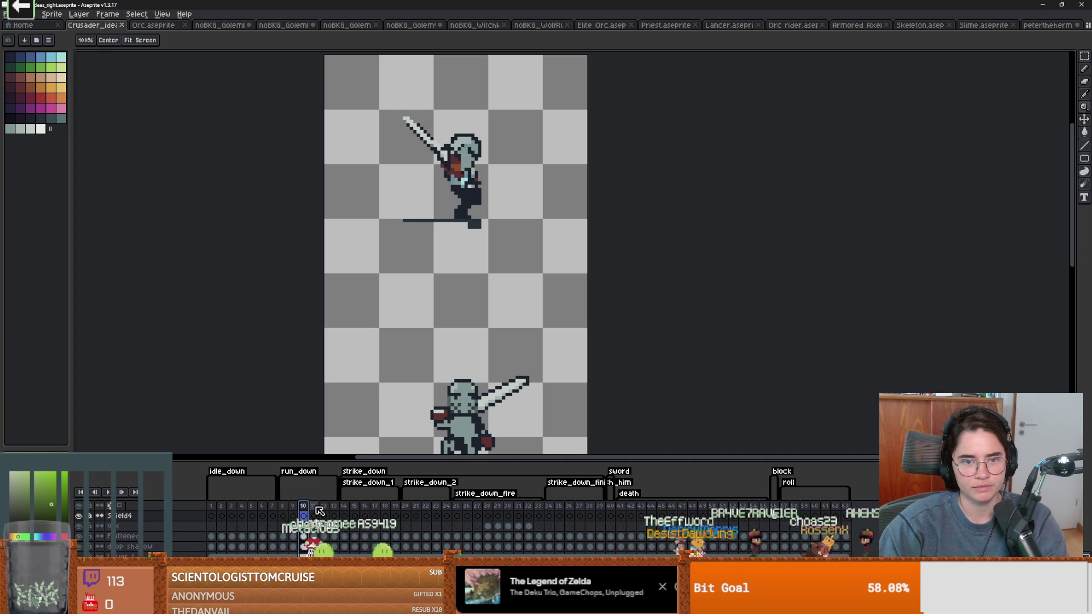
left_click(316, 510)
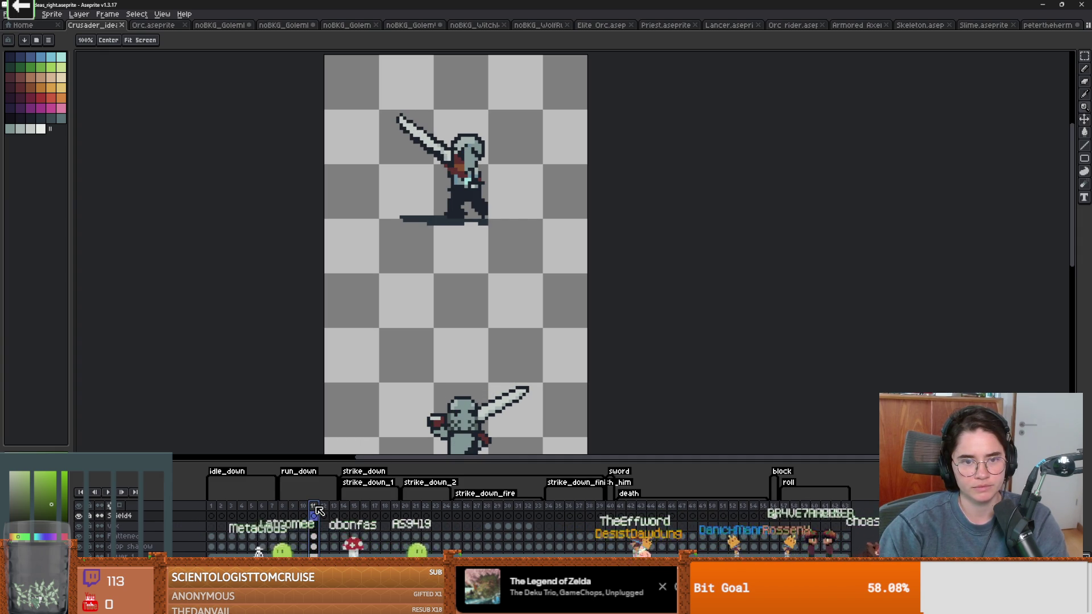
left_click(293, 510)
left_click(304, 510)
Replay walk frames 8–11 once more, then return to Godot Engine
scroll(432, 318, "down", 2)
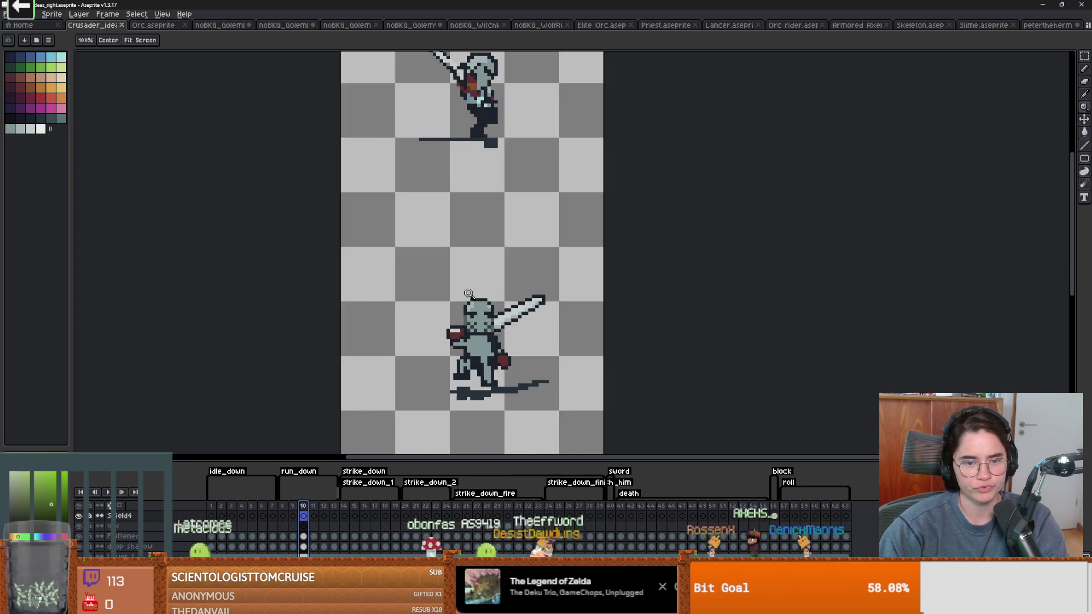
left_click(293, 511)
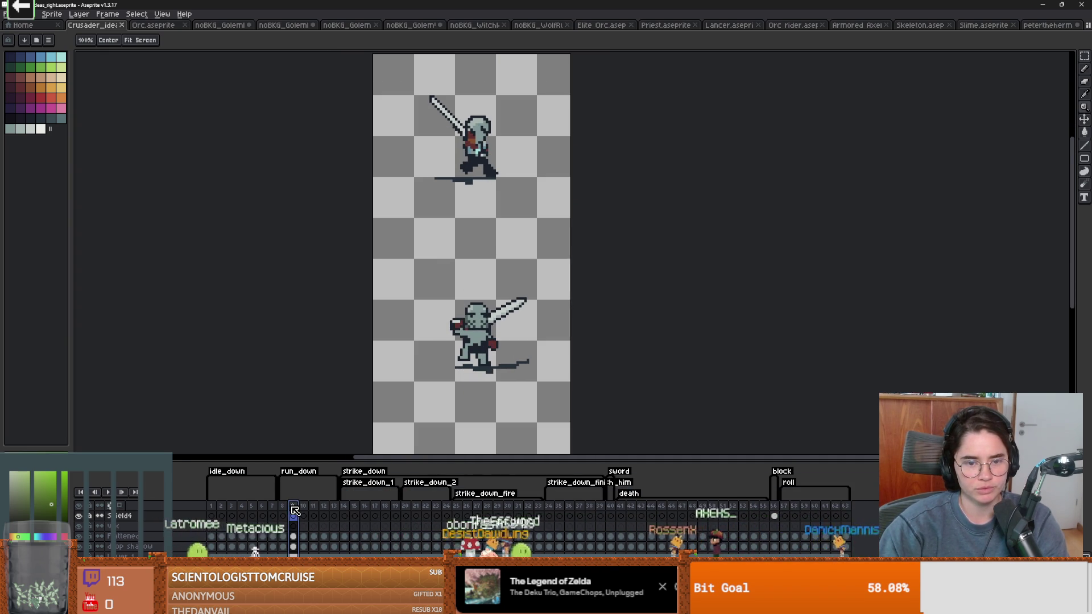
left_click(307, 514)
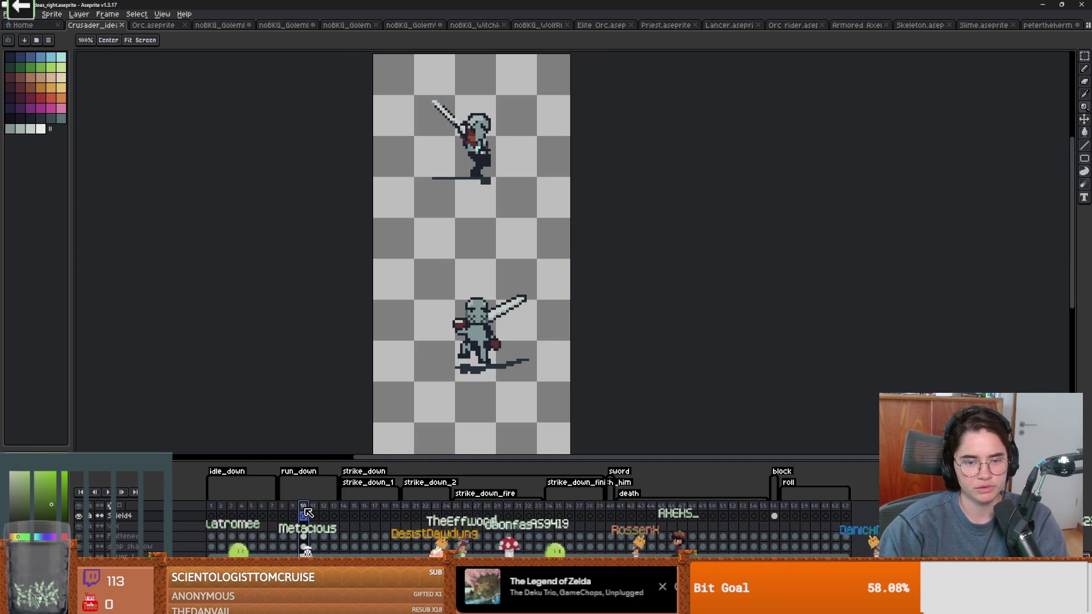
left_click(316, 512)
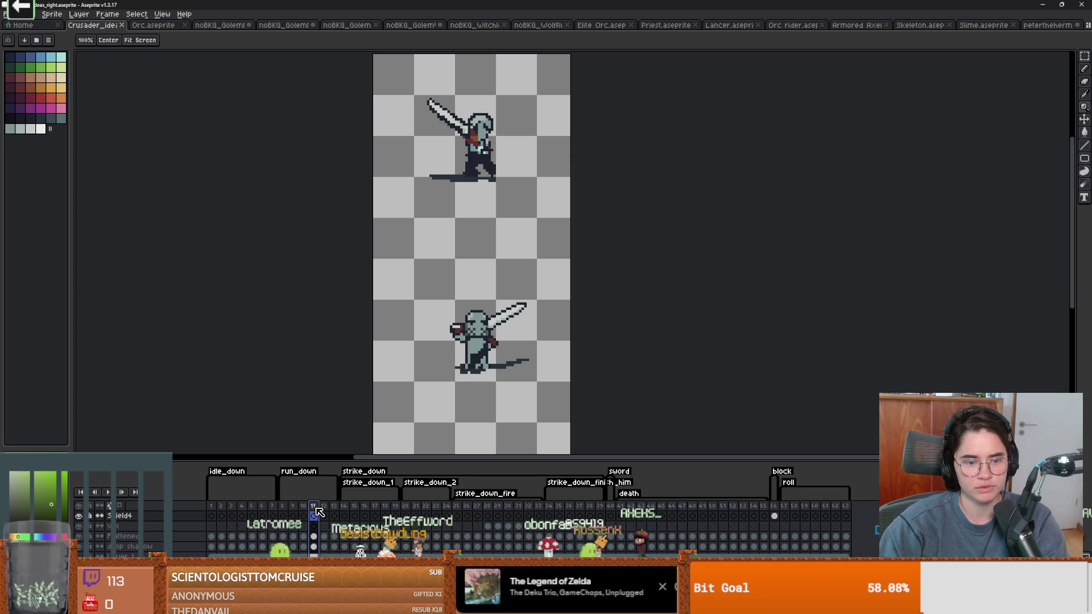
left_click(286, 512)
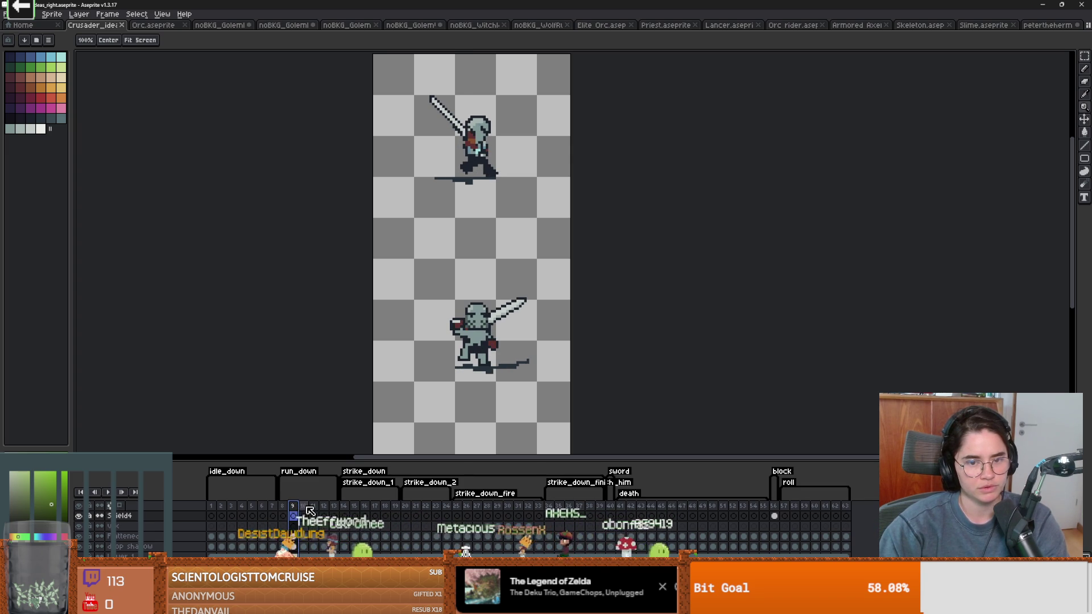
left_click(307, 507)
left_click(314, 508)
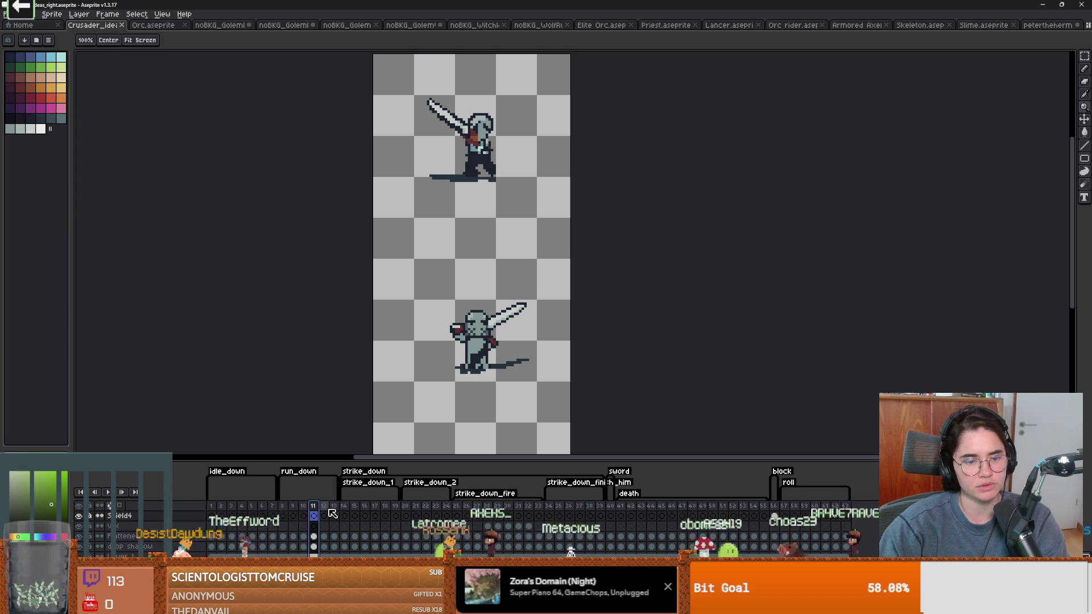
left_click(284, 508)
left_click(297, 509)
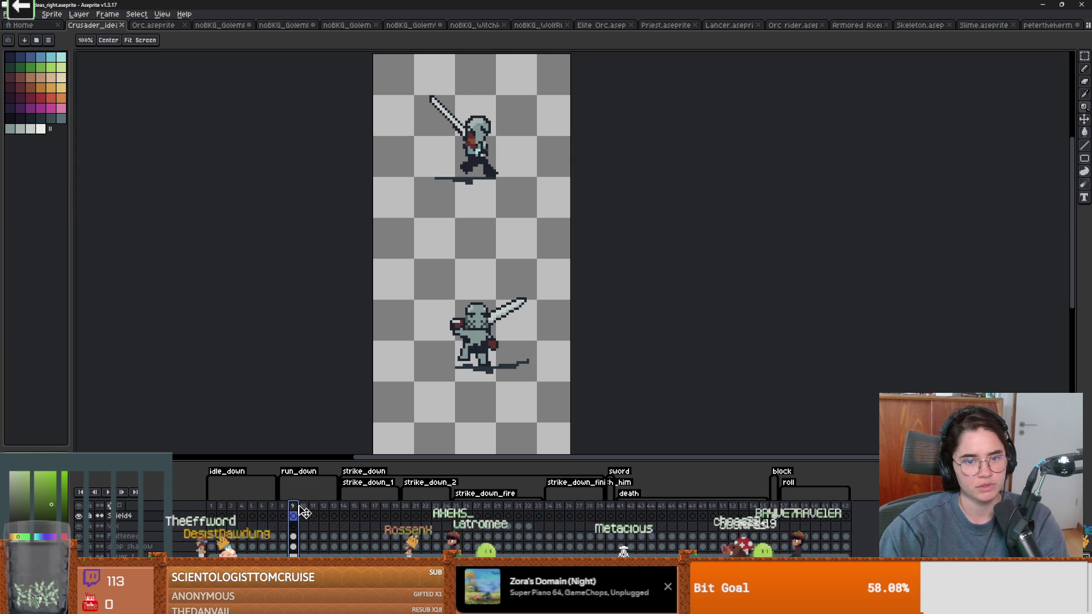
key("Right")
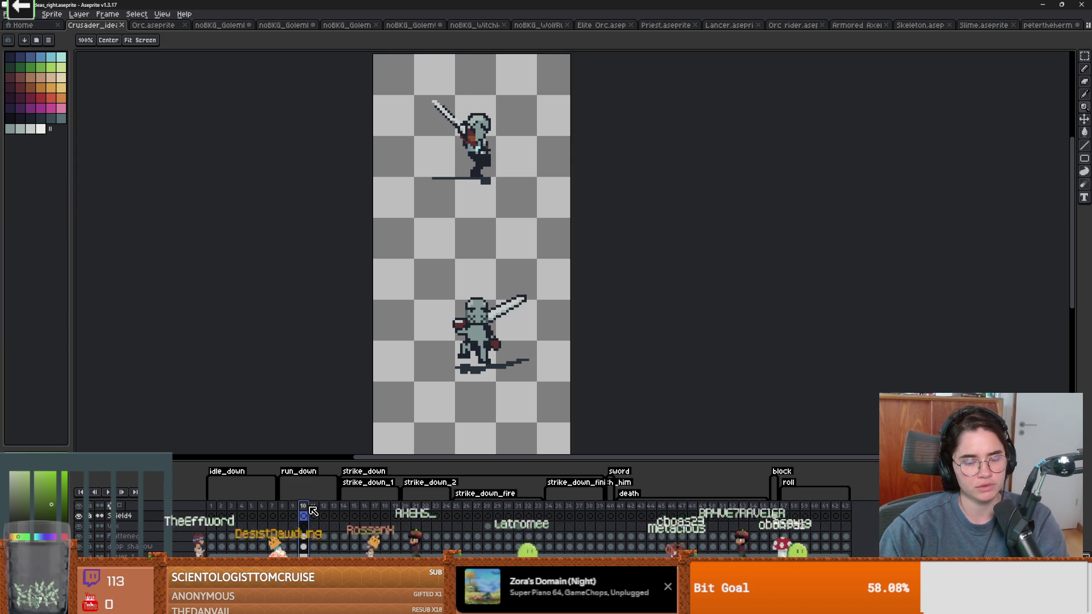
left_click(315, 511)
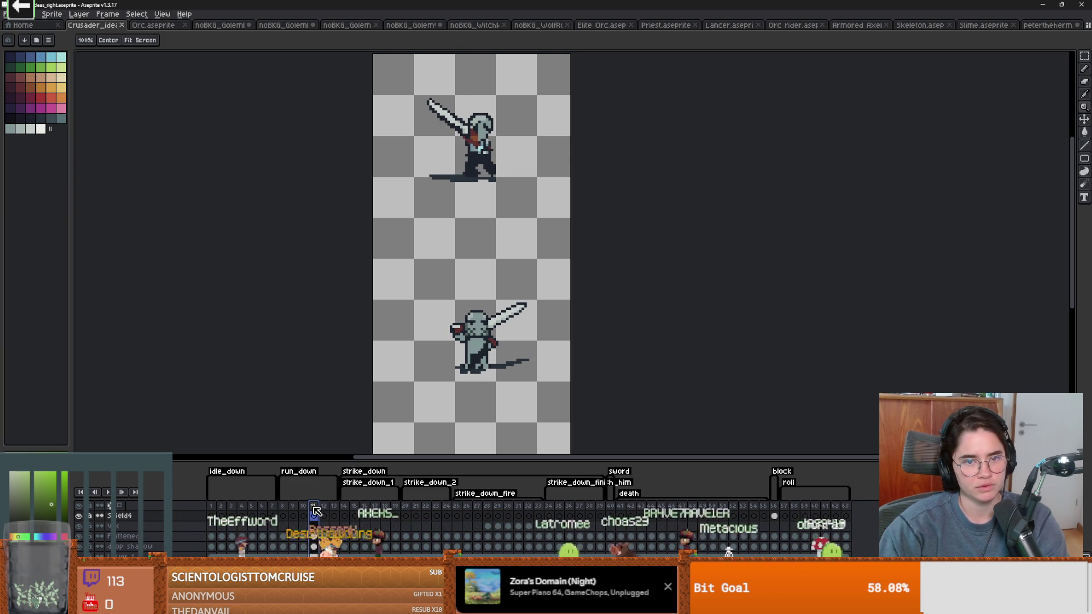
left_click(305, 510)
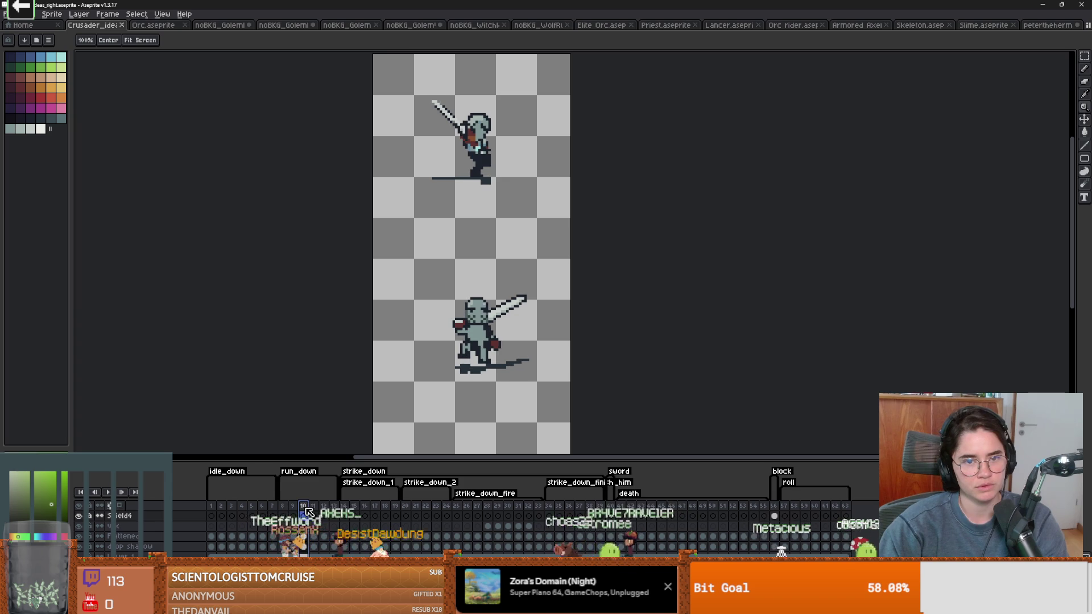
left_click(315, 511)
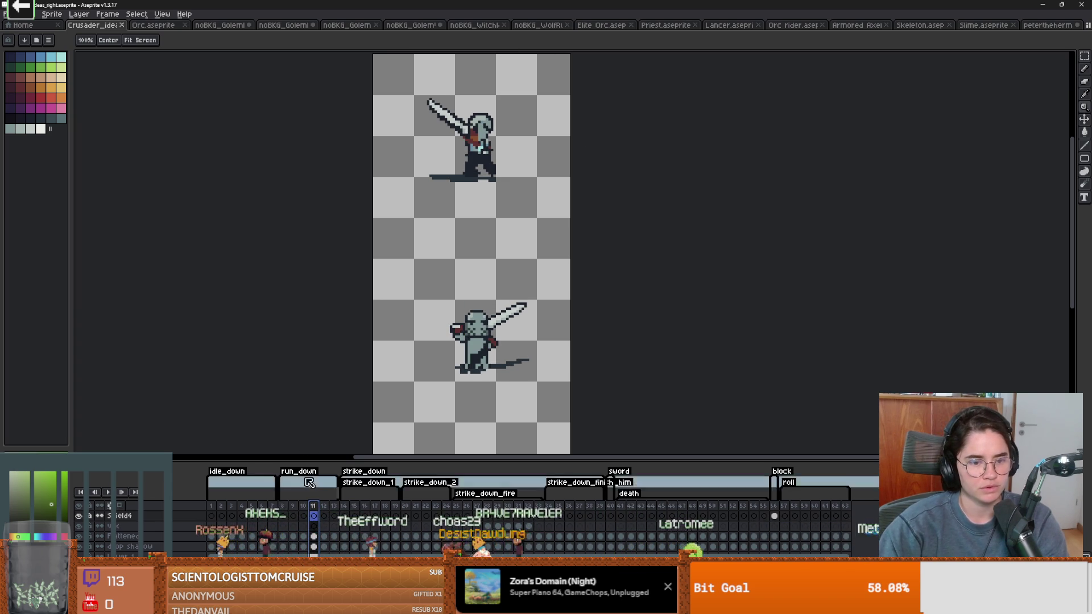
left_click(294, 511)
key("Left")
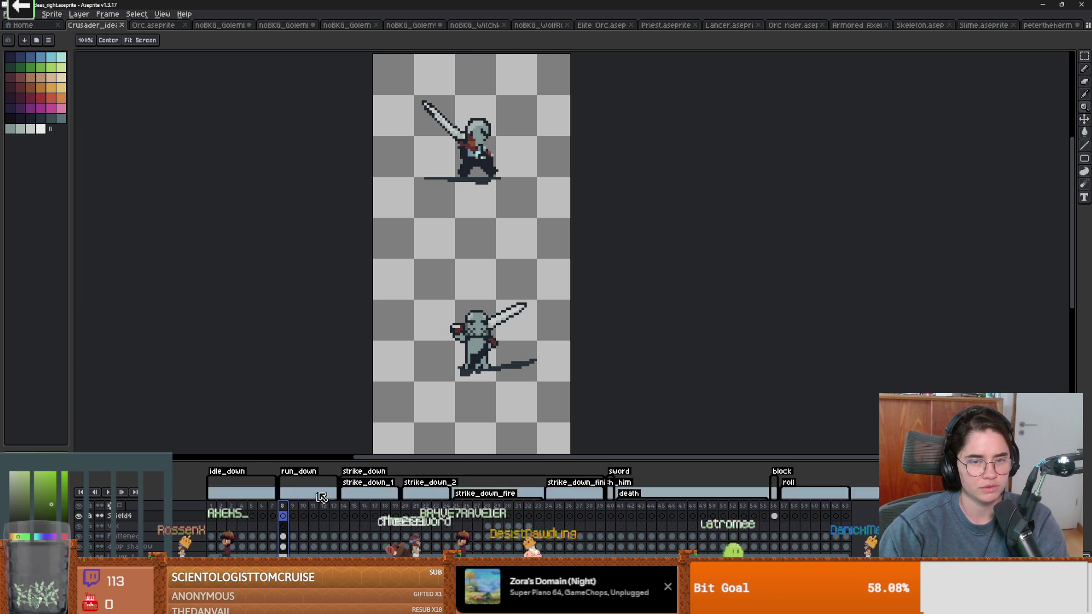
key("alt+Tab")
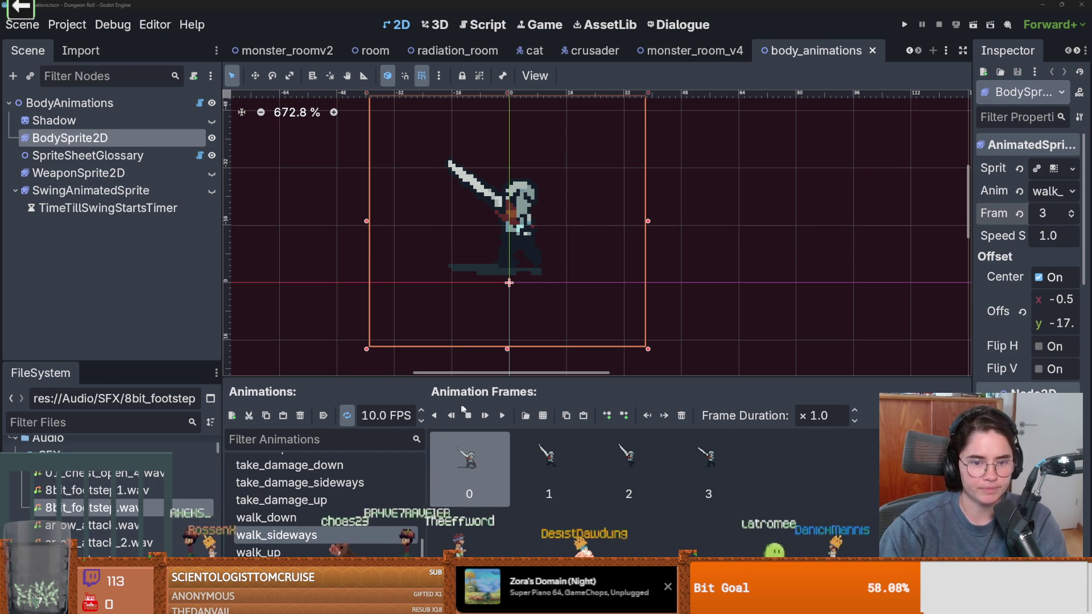
Preview walk_down and walk_sideways frames 0–3 in the Inspector, then reset to frame 0
left_click(254, 519)
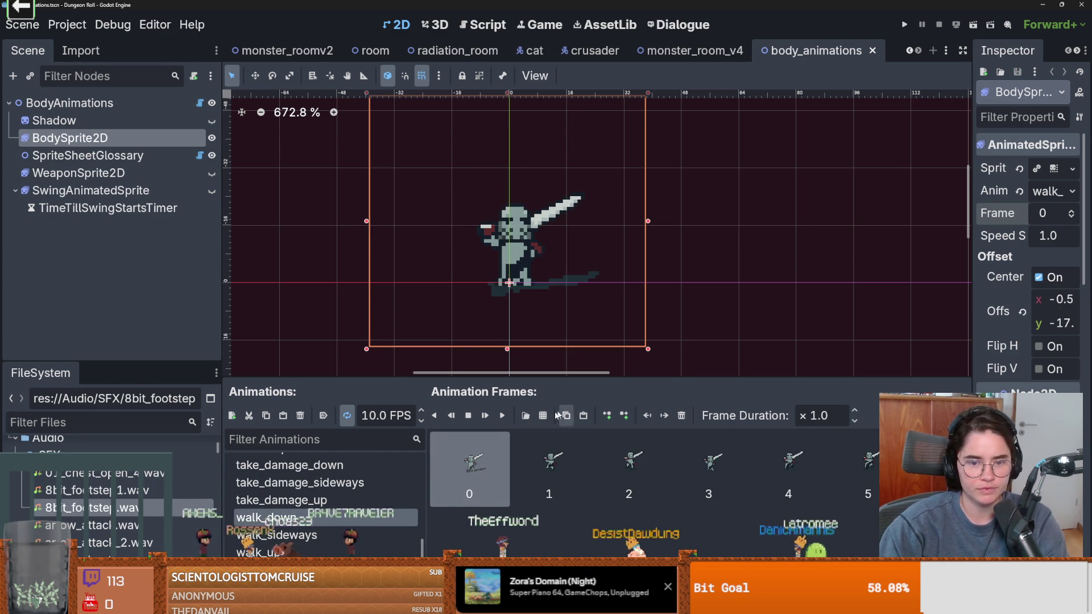
left_click(1072, 211)
left_click(1071, 212)
left_click(1071, 212)
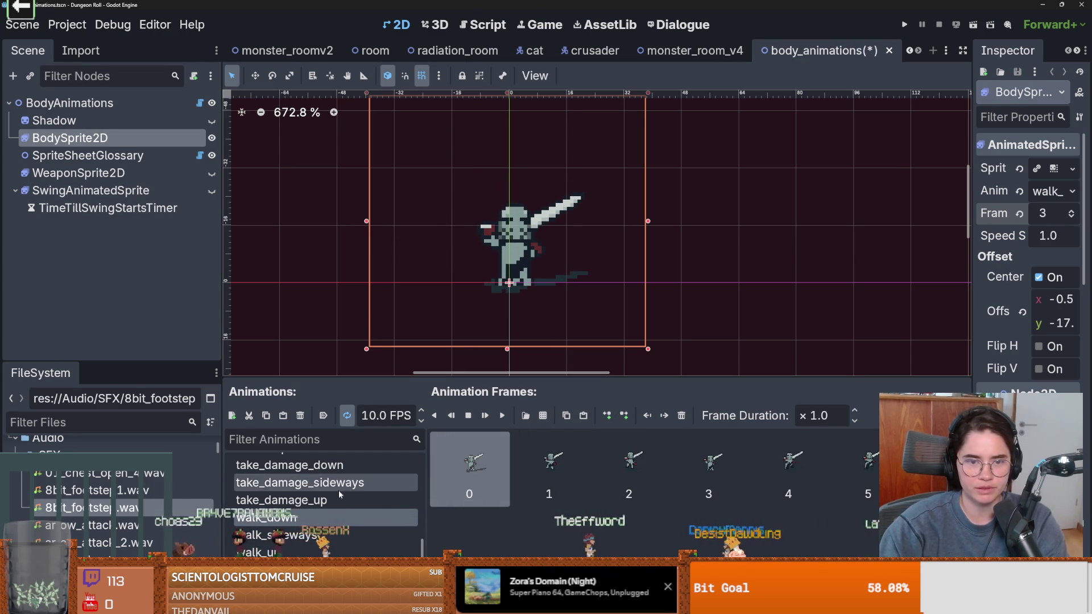
left_click(319, 535)
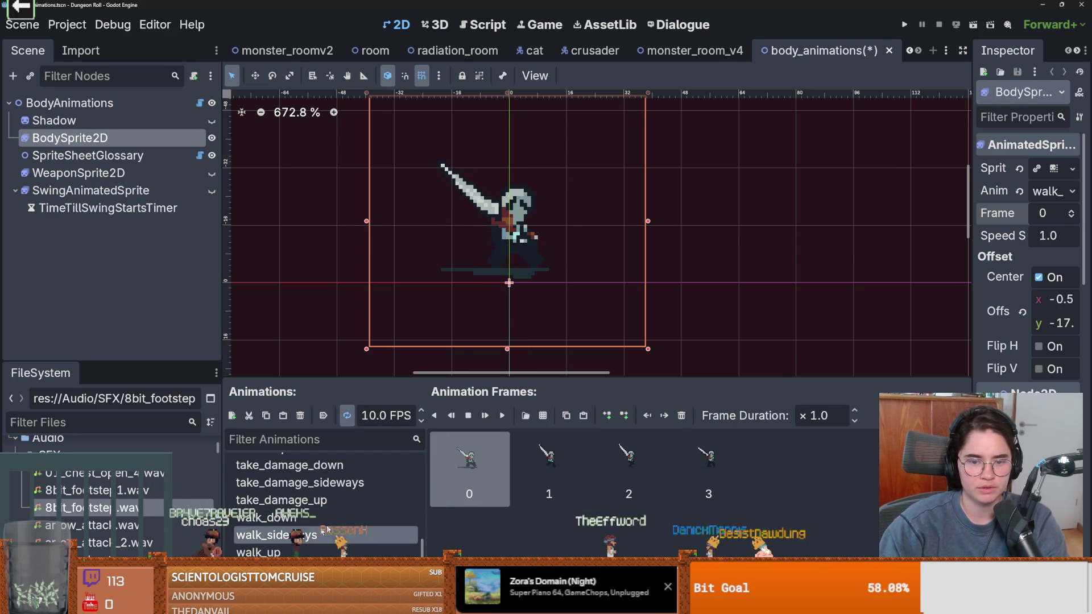
left_click(1072, 211)
left_click(1073, 212)
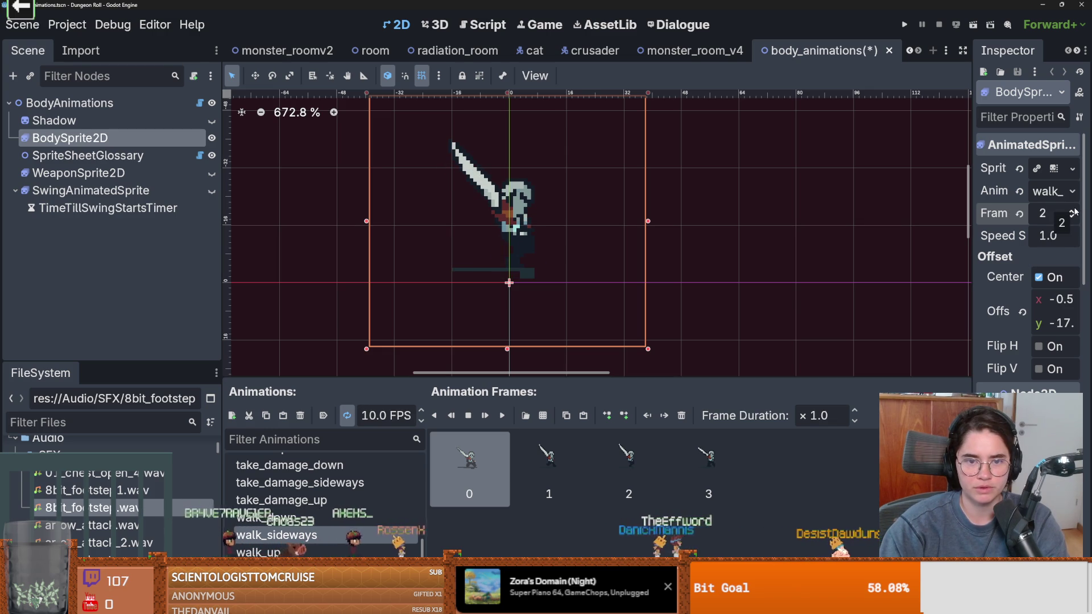
left_click(1072, 211)
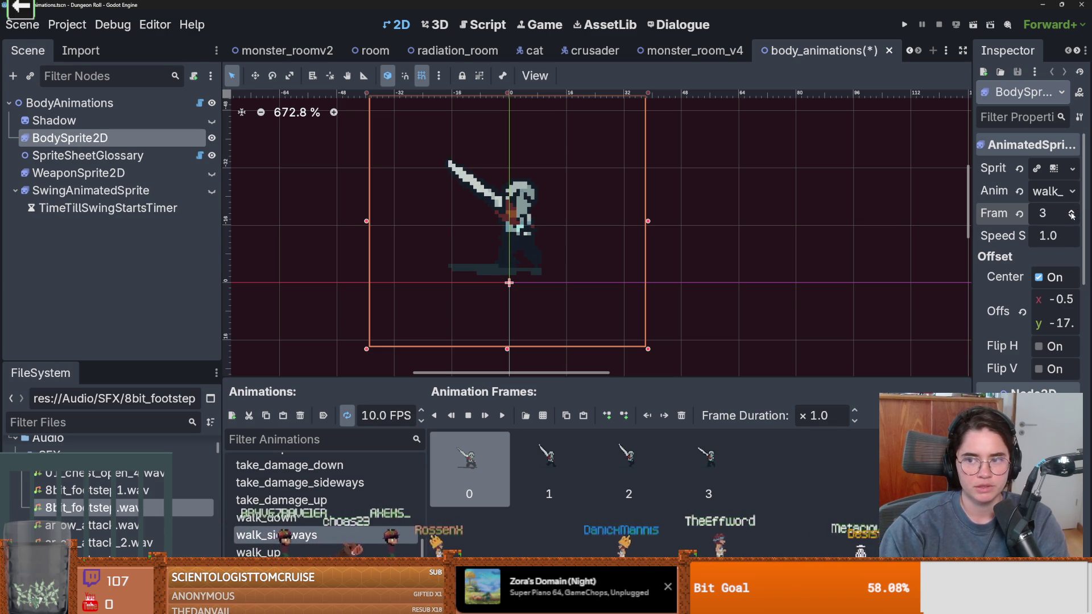
left_click(1072, 216)
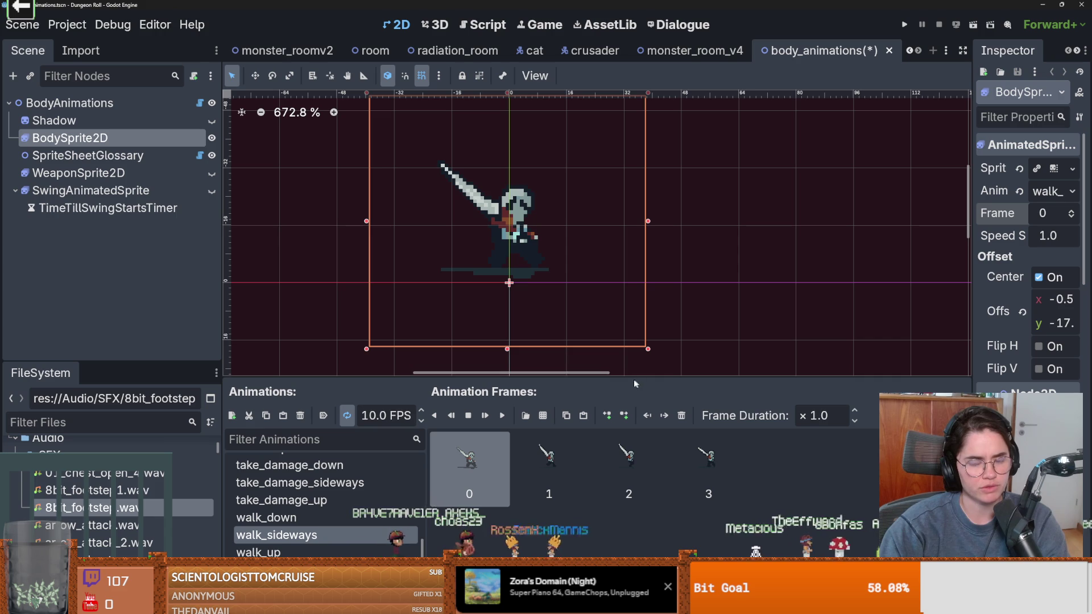
Step the walk_down preview up to frame 5, then bring up the crusader's walk_state.gd script
left_click(308, 518)
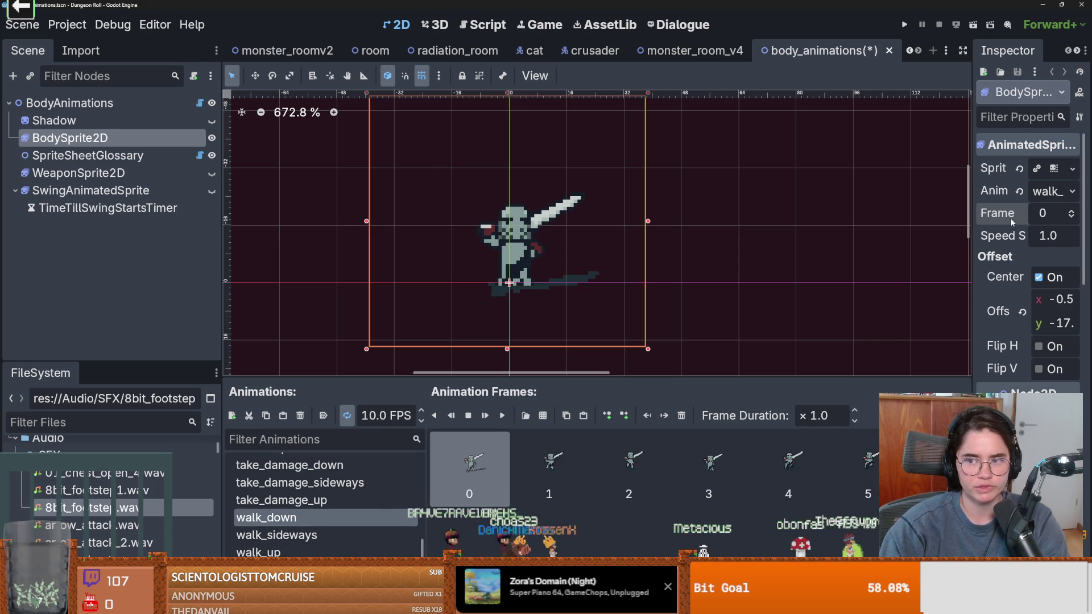
left_click(1071, 213)
left_click(1071, 213)
left_click(1072, 213)
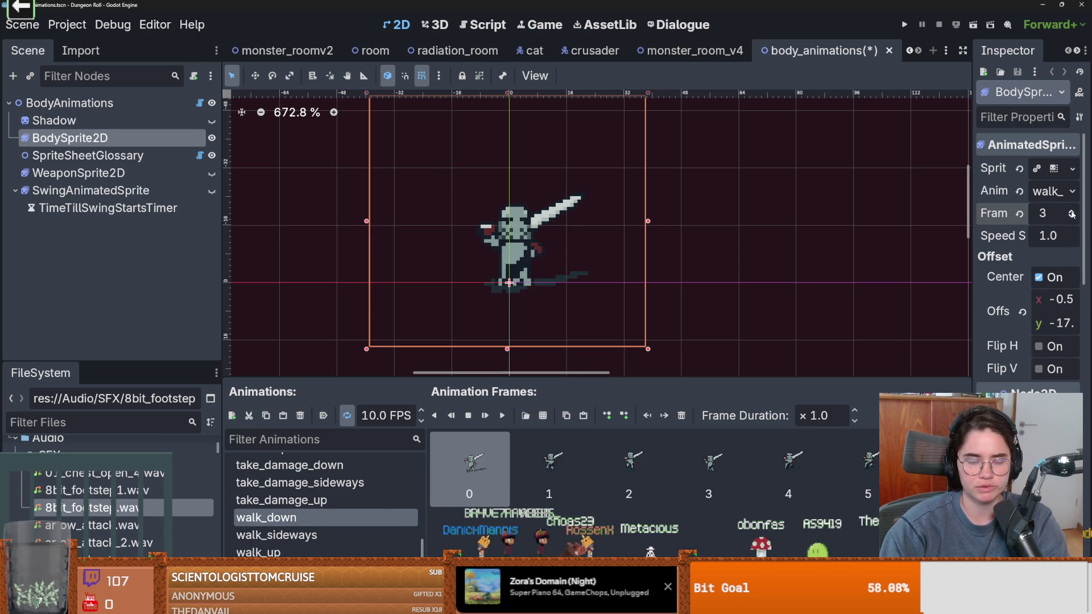
left_click(1071, 212)
left_click(1072, 213)
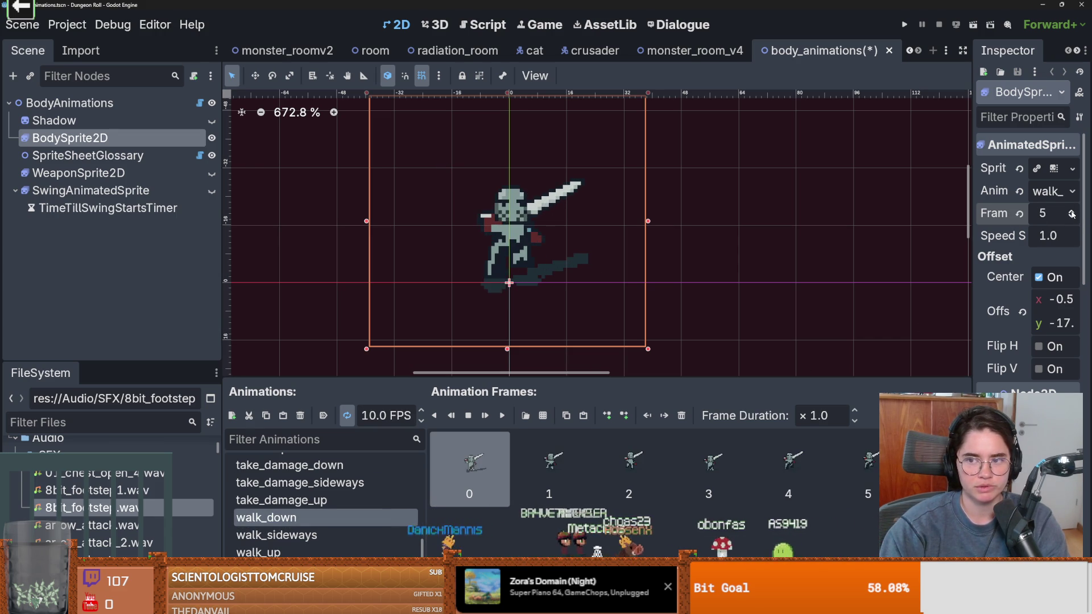
left_click(277, 535)
left_click(595, 50)
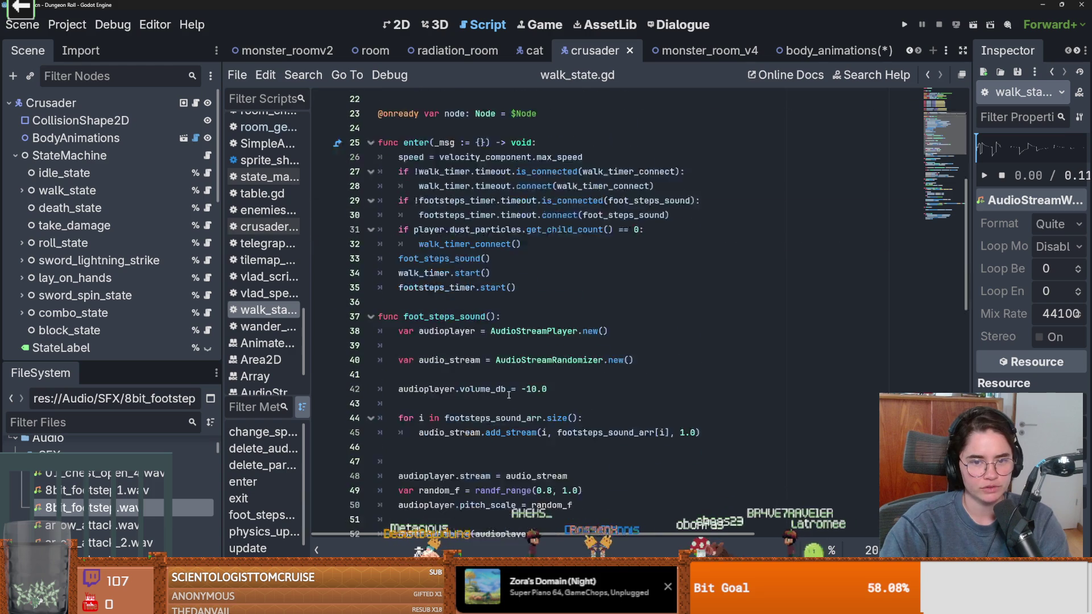
Comment out the footsteps_timer connection on lines 29–30 of enter()
left_click(475, 331)
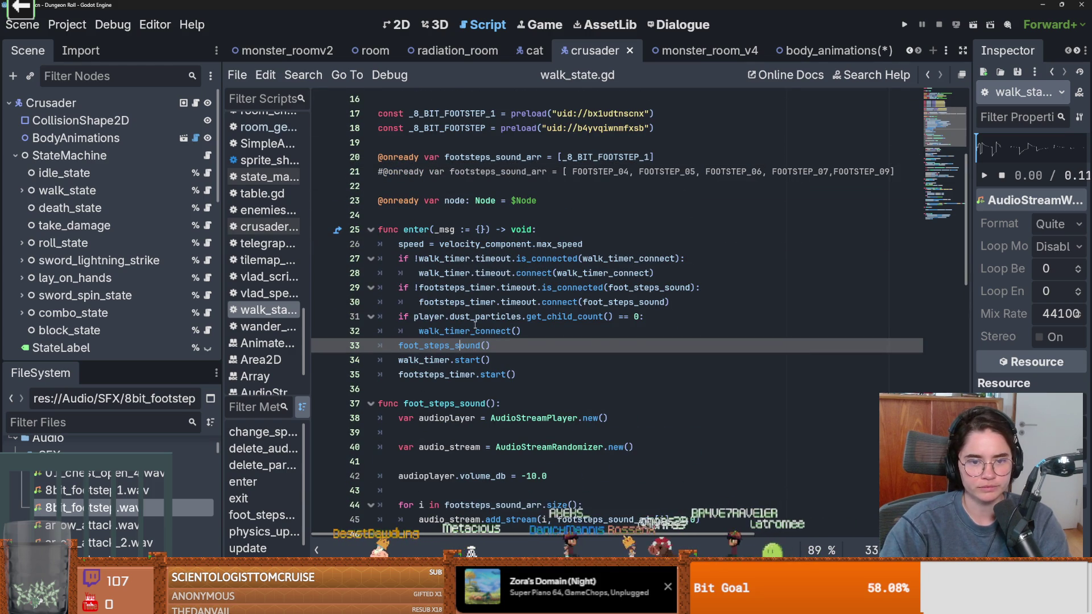
scroll(530, 330, "down", 2)
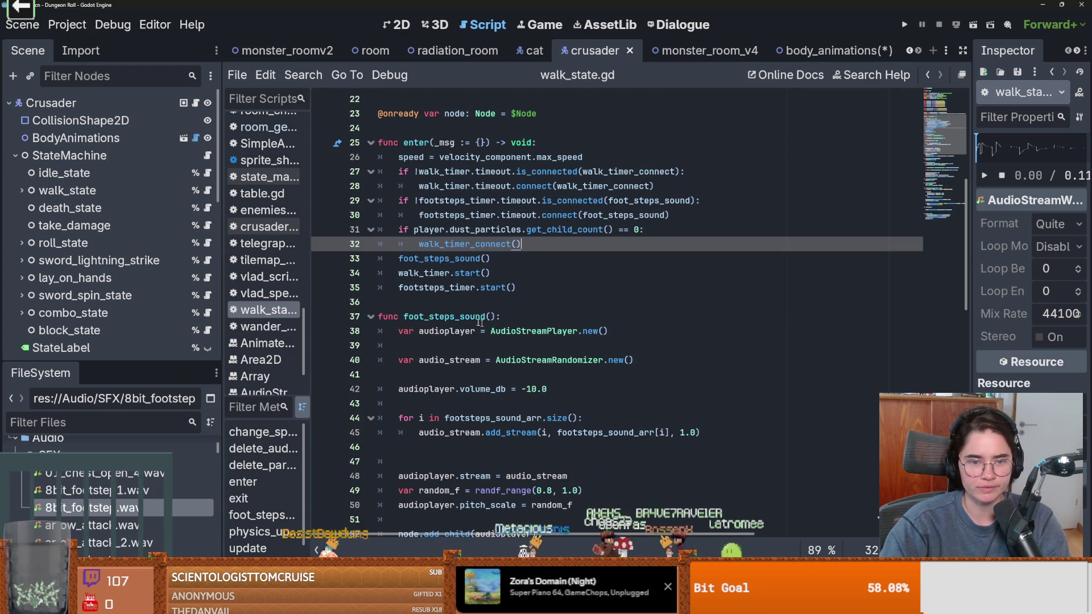
double_click(486, 317)
double_click(492, 201)
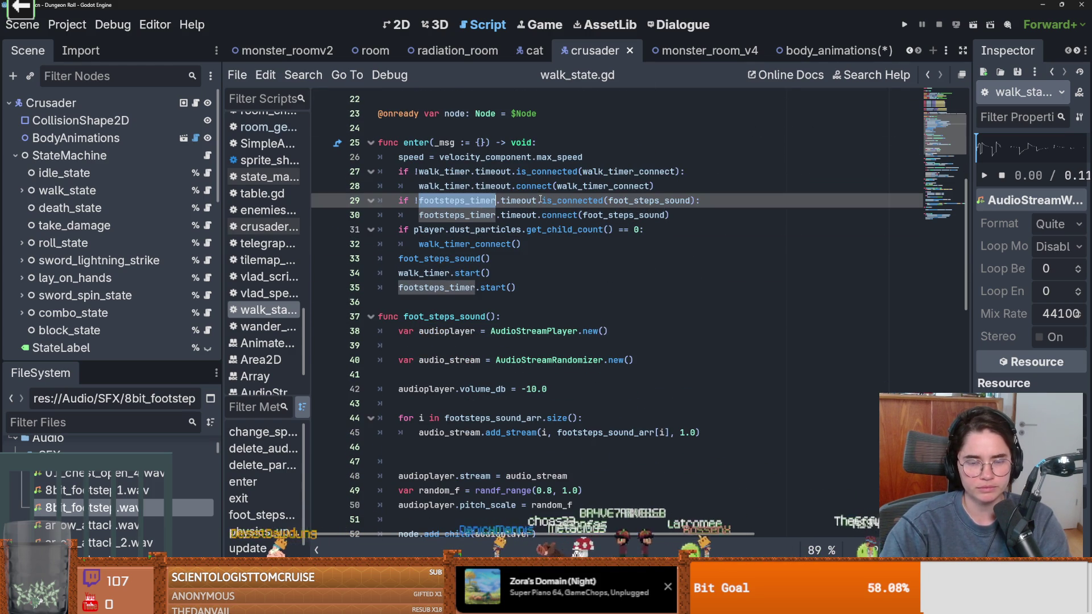
left_click(510, 200)
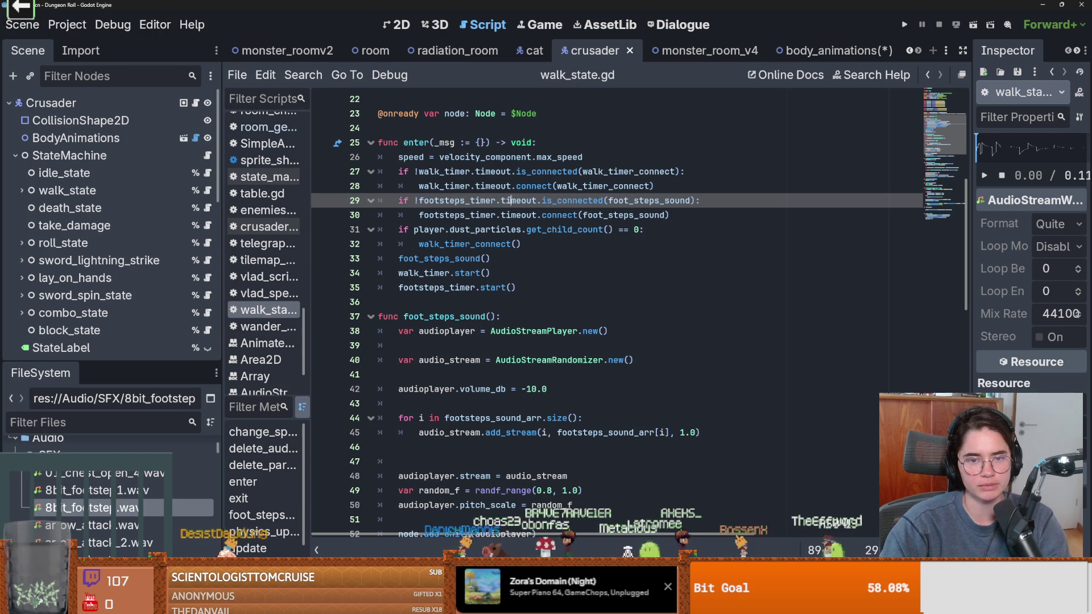
triple_click(453, 201)
key("shift+Down")
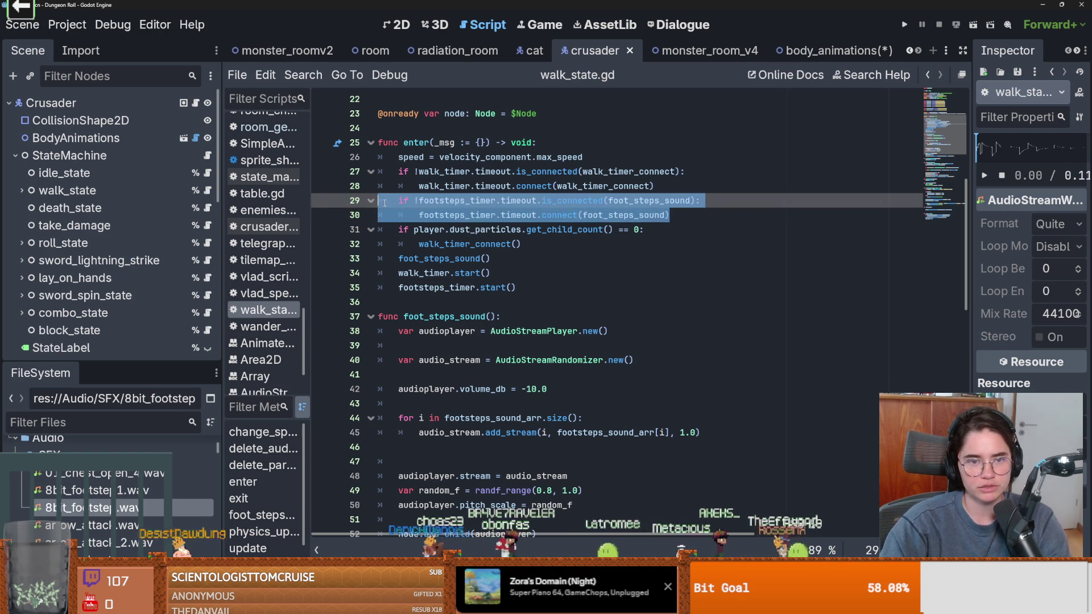
double_click(447, 201)
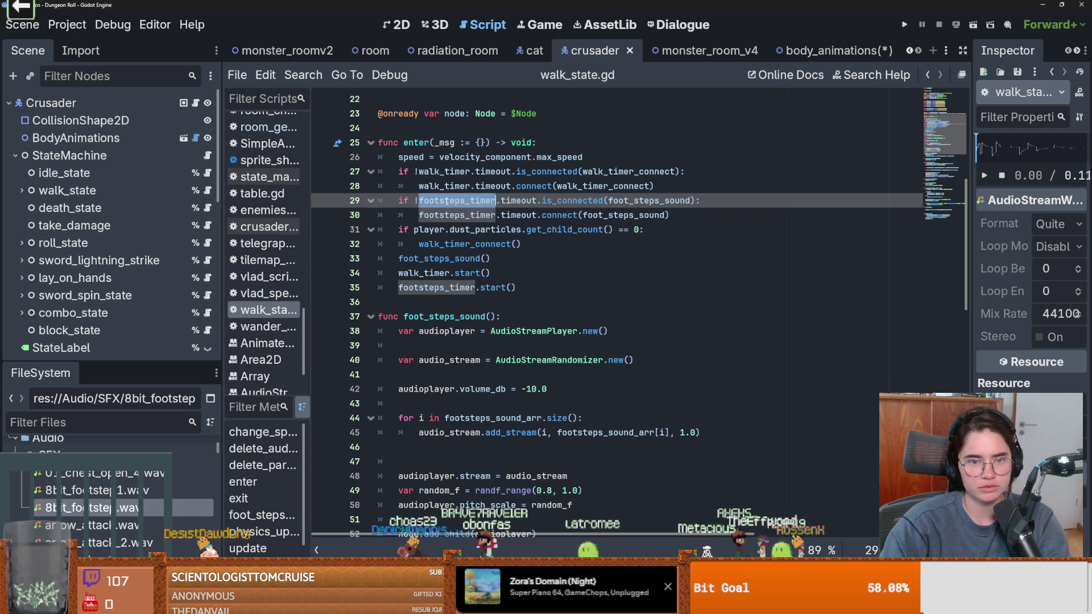
left_click(671, 215, "shift")
key("ctrl+k")
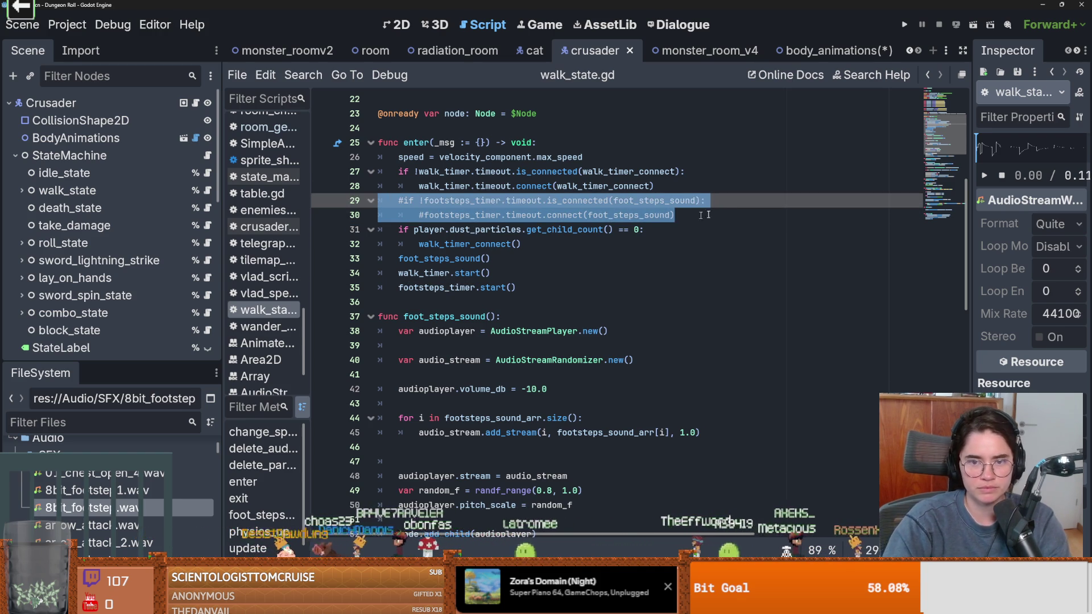
Add a line connecting player.animated_sprite_2d.frame_changed to foot_steps_sound
left_click(709, 213)
key("Return")
type("if ")
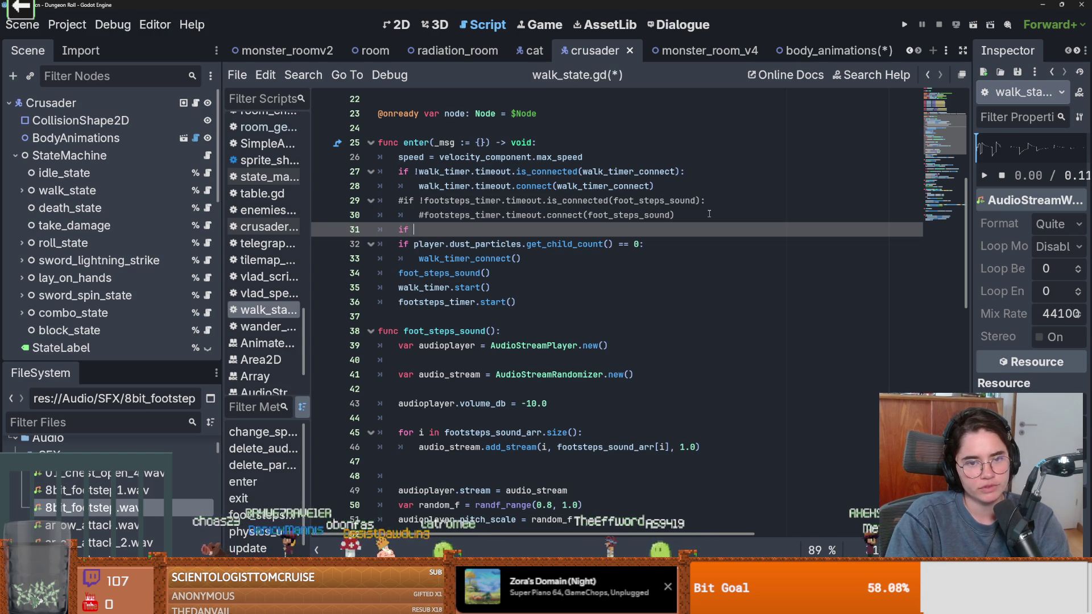
type("player.animated_")
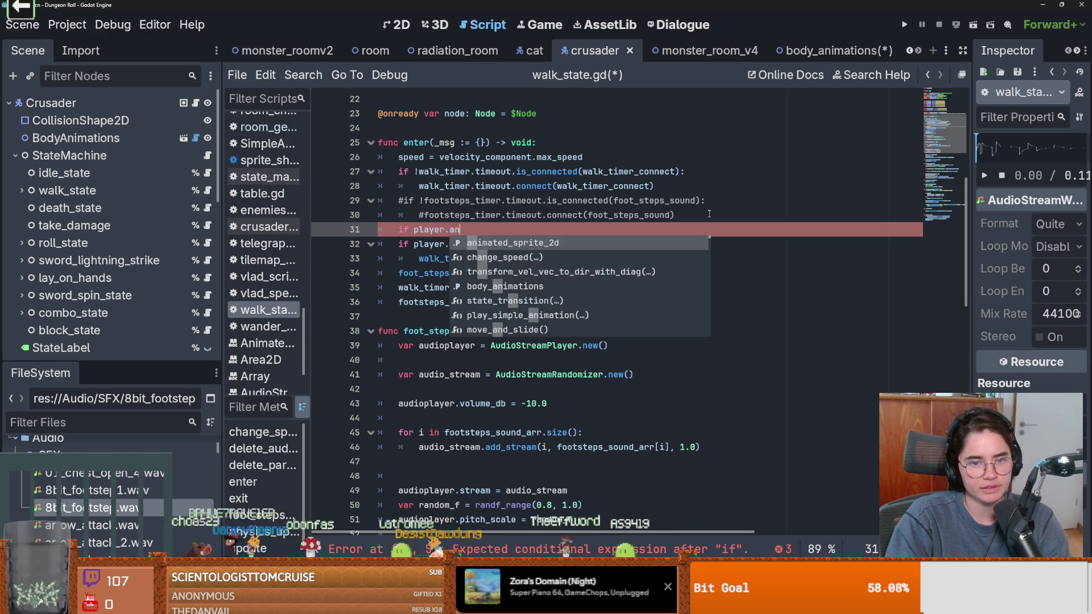
key("Return")
type(".")
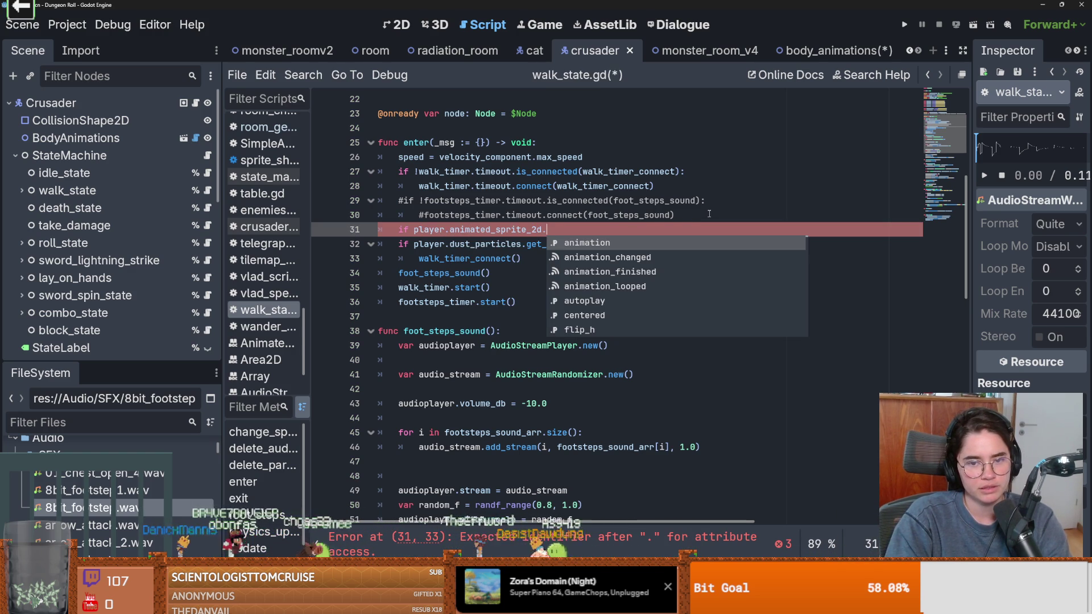
type("fram")
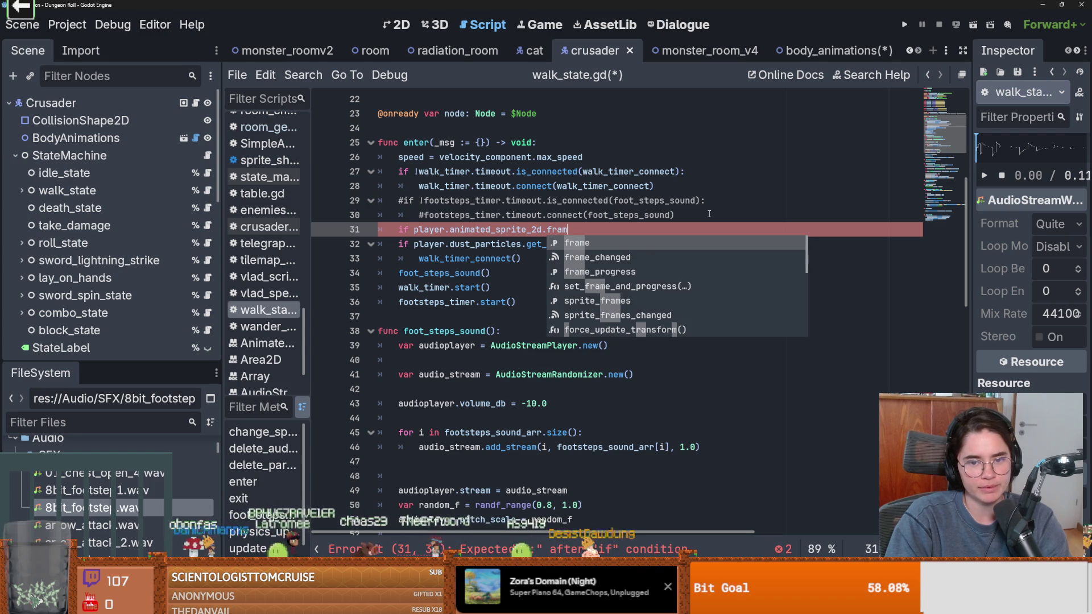
key("Down")
key("Return")
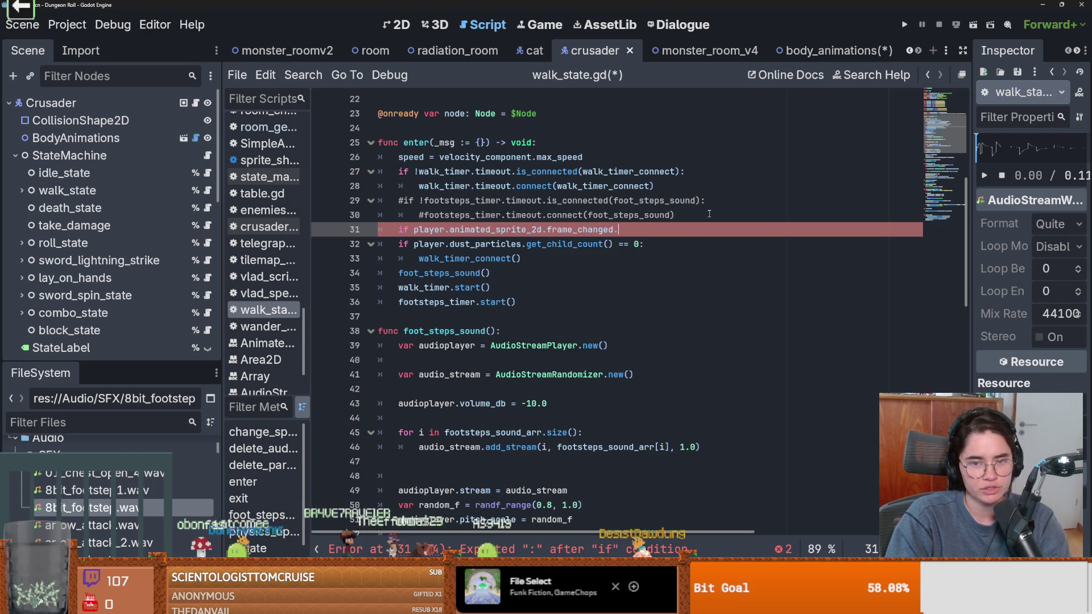
type("connect(")
key("Return")
type("foo)")
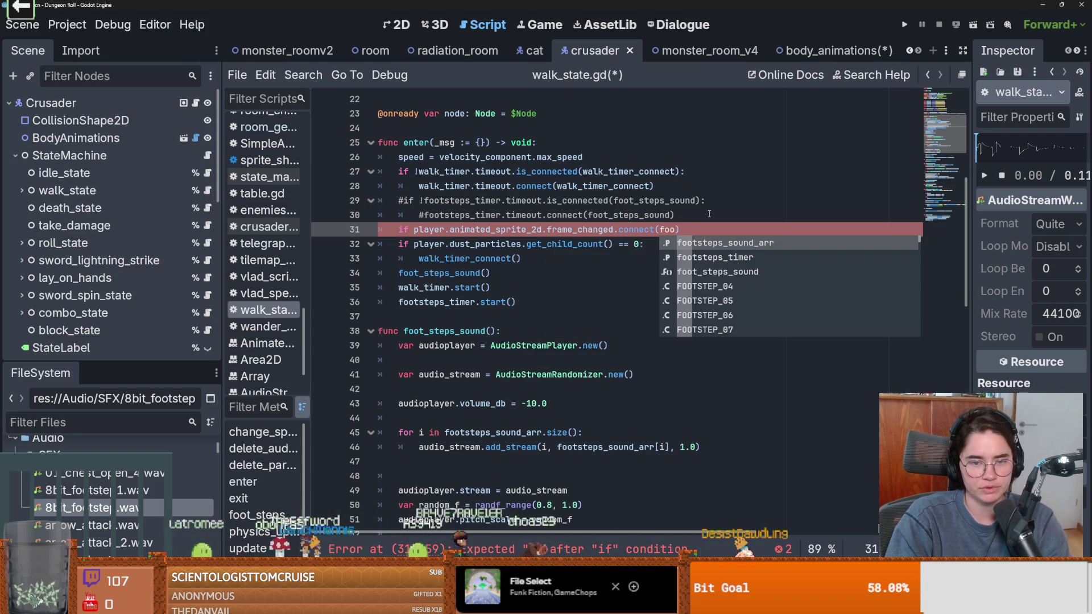
key("Down")
key("Down")
key("Return")
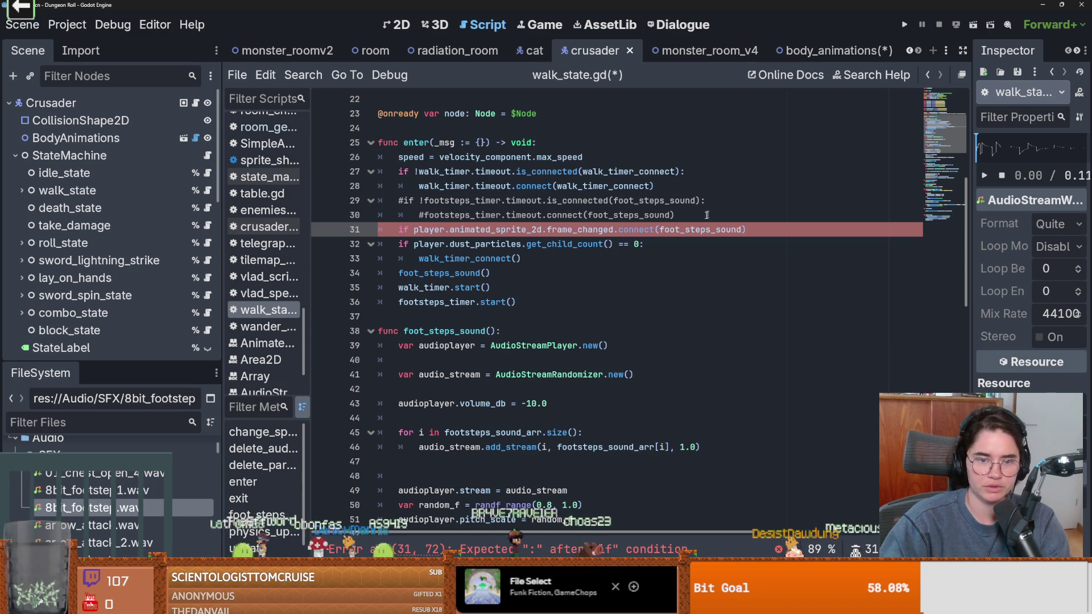
Give foot_steps_sound a frame parameter and check the AnimatedSprite2D documentation
left_click(490, 331)
type("frame")
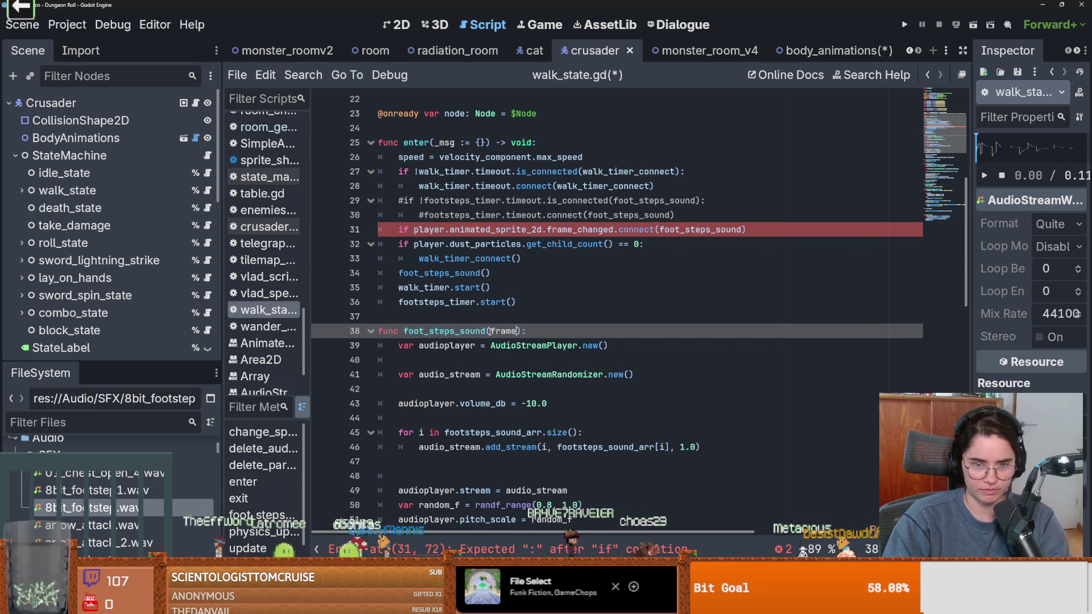
left_click(592, 230, "ctrl")
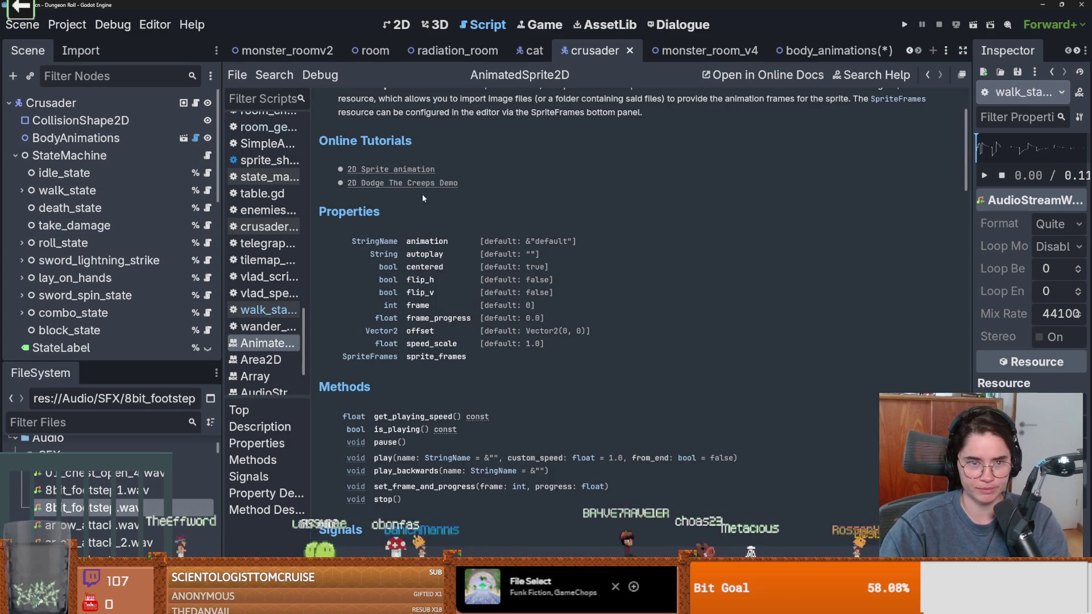
scroll(446, 386, "down", 6)
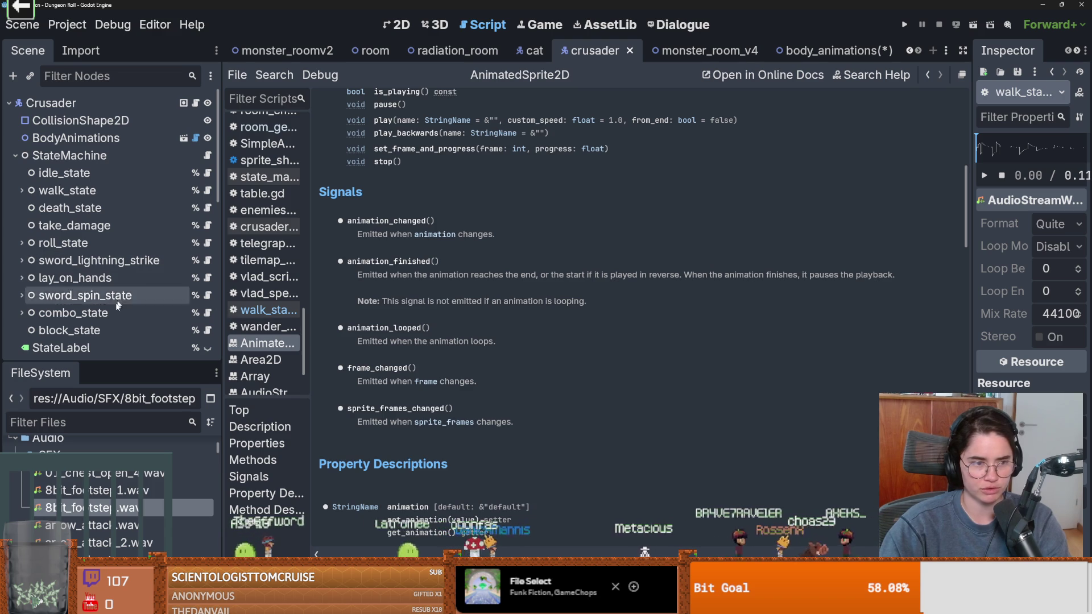
left_click(207, 191)
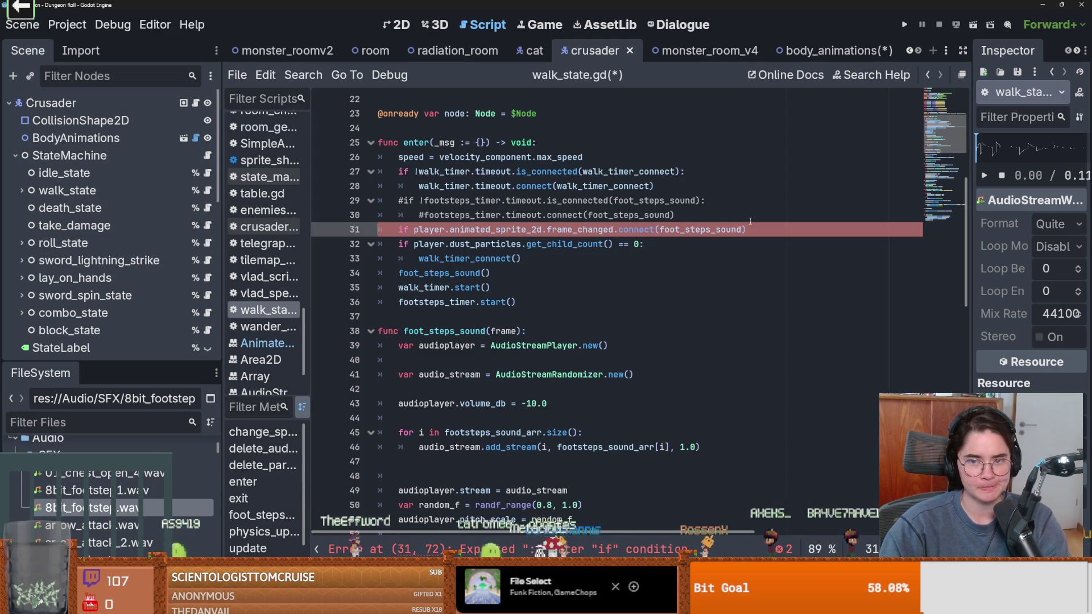
Turn line 31 into an is_connected check with an indented line below, and save
double_click(649, 230)
type("is_con")
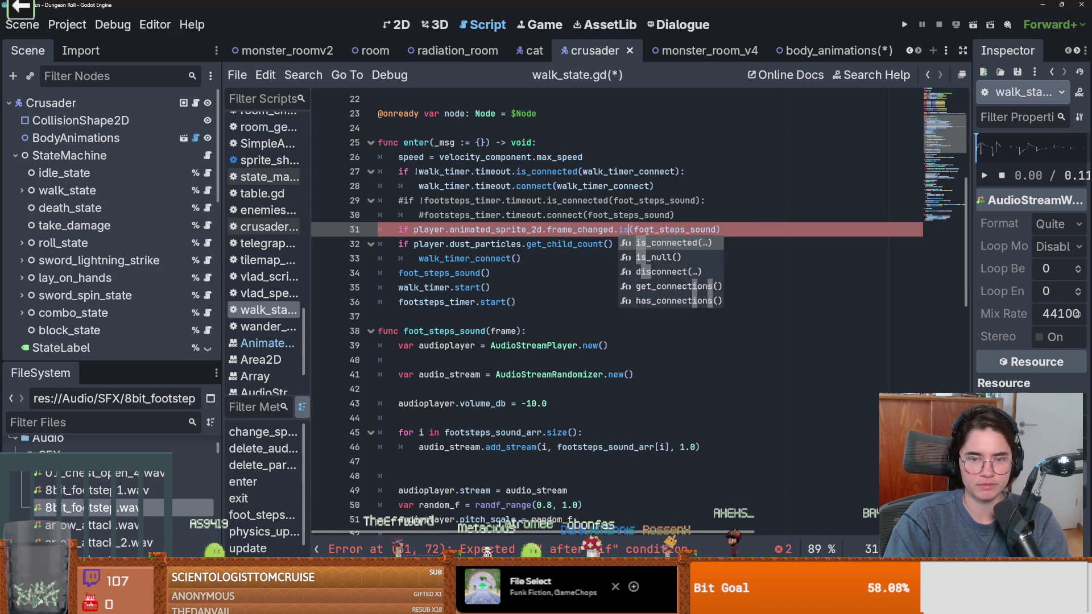
key("Return")
left_click(789, 229)
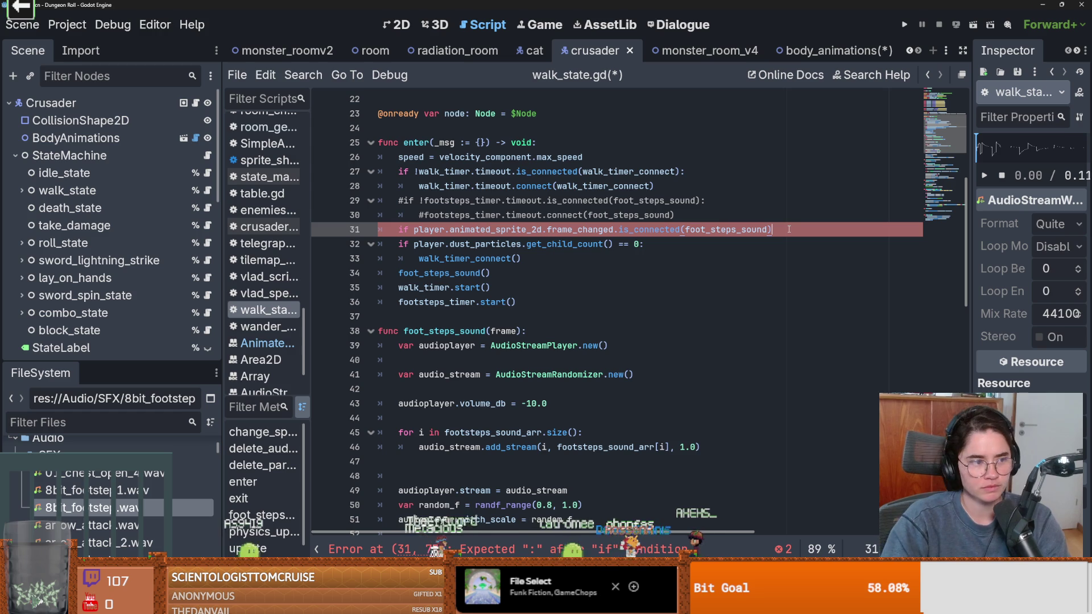
key("Return")
key("ctrl+s")
Paste the frame_changed expression onto line 32 and change it to call connect
left_click_drag(774, 229, 413, 229)
key("ctrl+c")
left_click(429, 245)
double_click(430, 245)
key("ctrl+v")
double_click(663, 244)
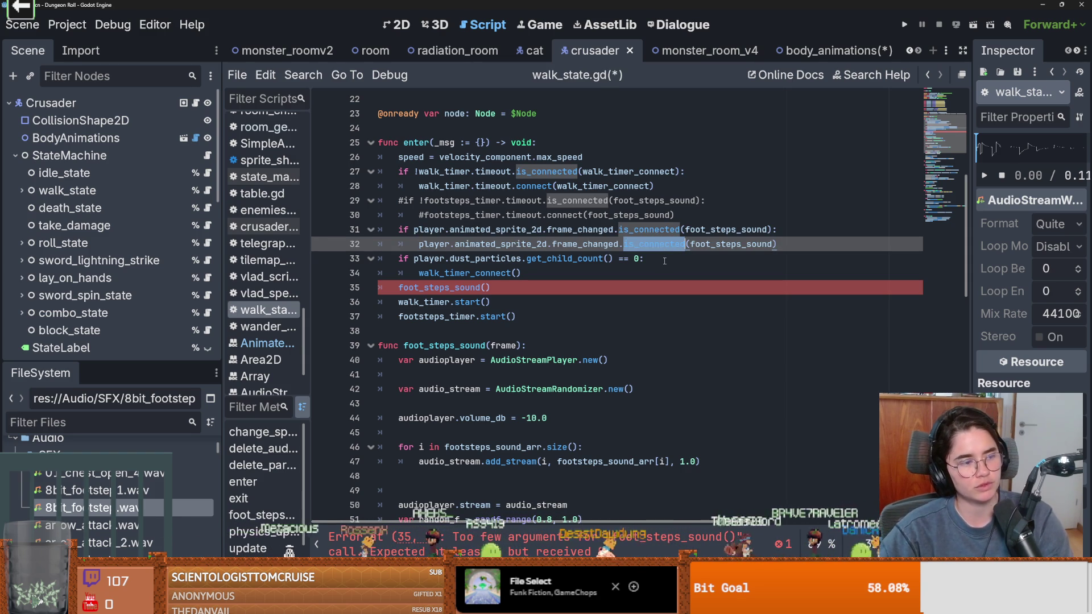
type("conn")
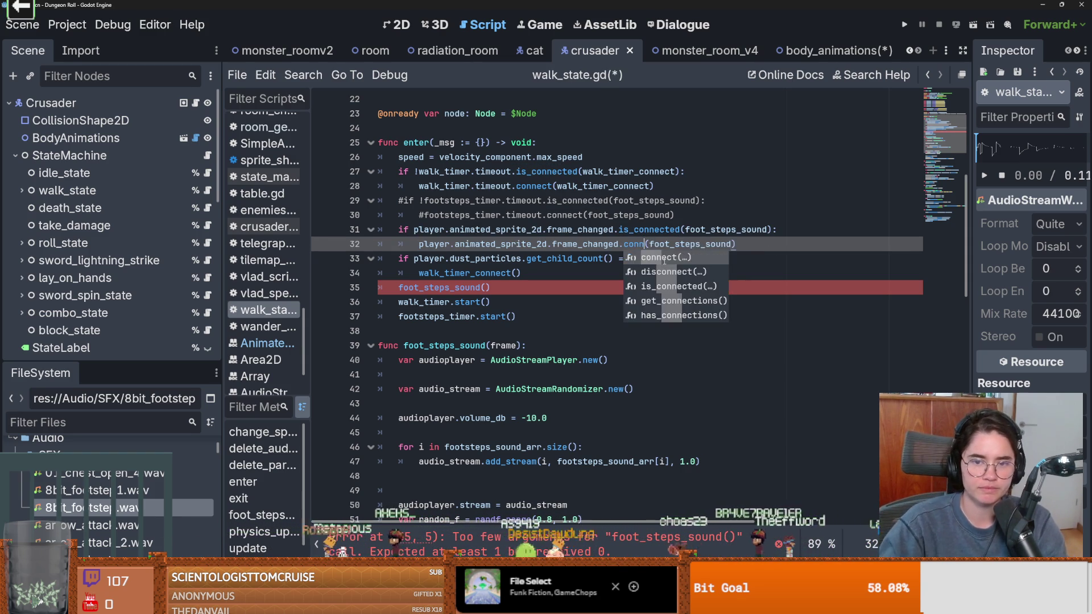
key("Return")
left_click(410, 231)
Negate line 31's check with ! so the signal connects only when not already connected
type("!")
scroll(402, 225, "down", 18)
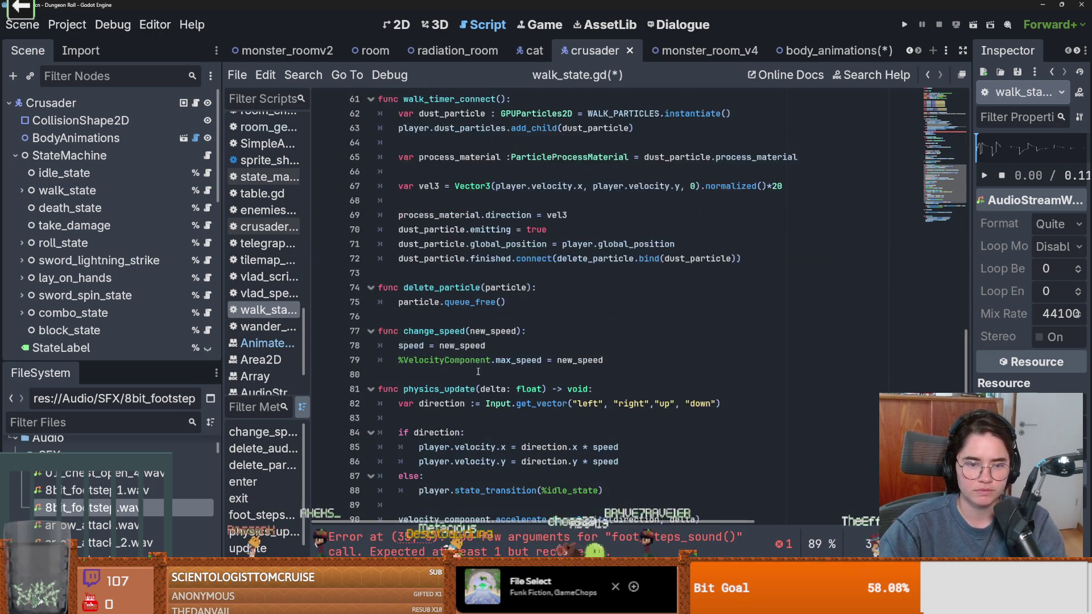
scroll(499, 436, "up", 20)
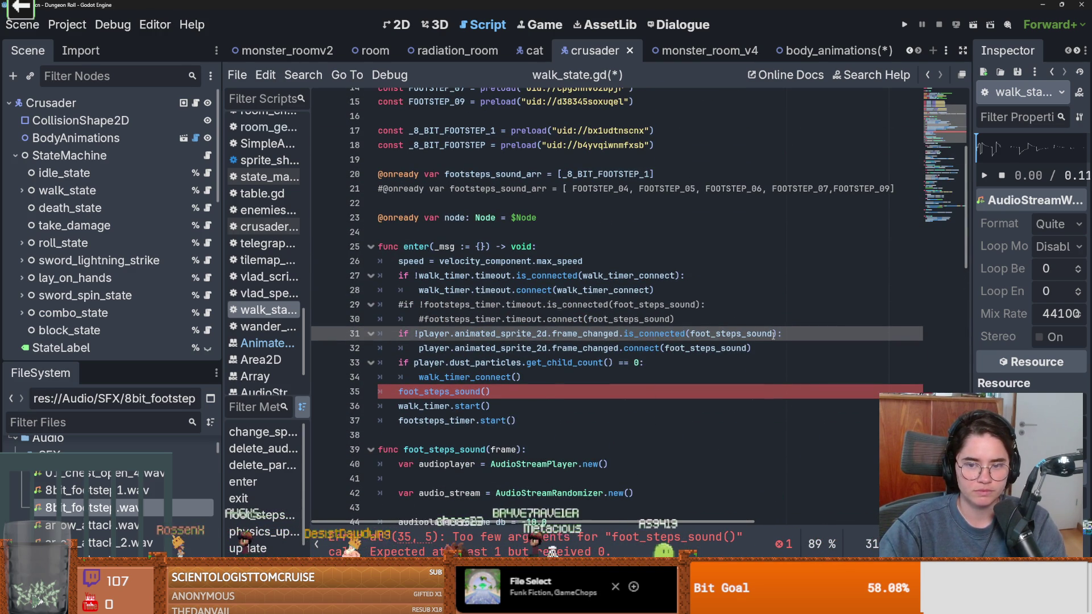
Paste the frame_changed is_connected check into exit()'s condition in place of the timer check
left_click_drag(777, 334, 414, 334)
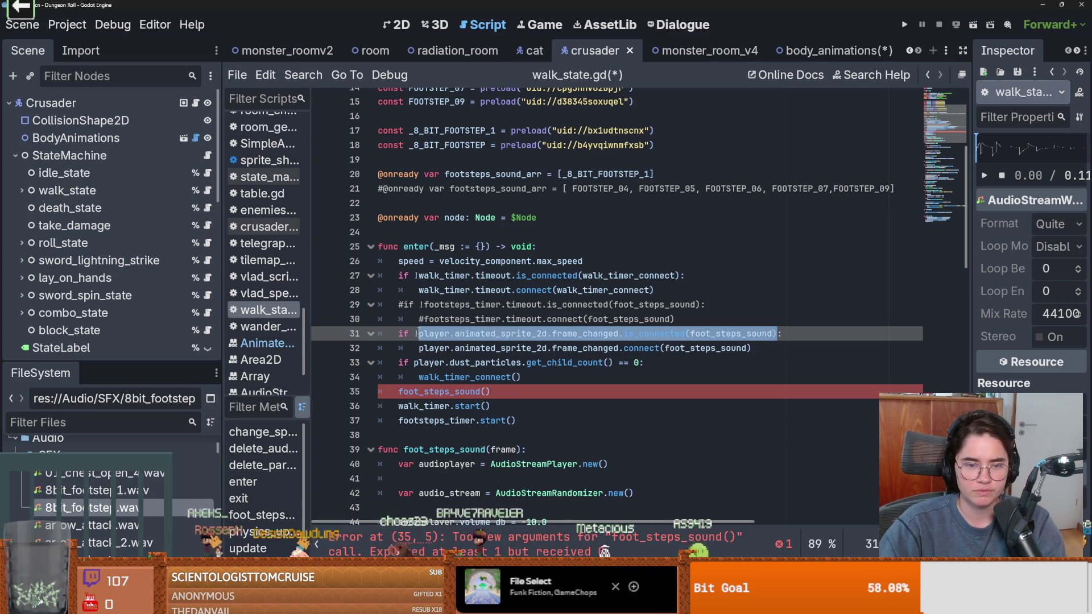
scroll(465, 414, "down", 20)
scroll(465, 414, "down", 1)
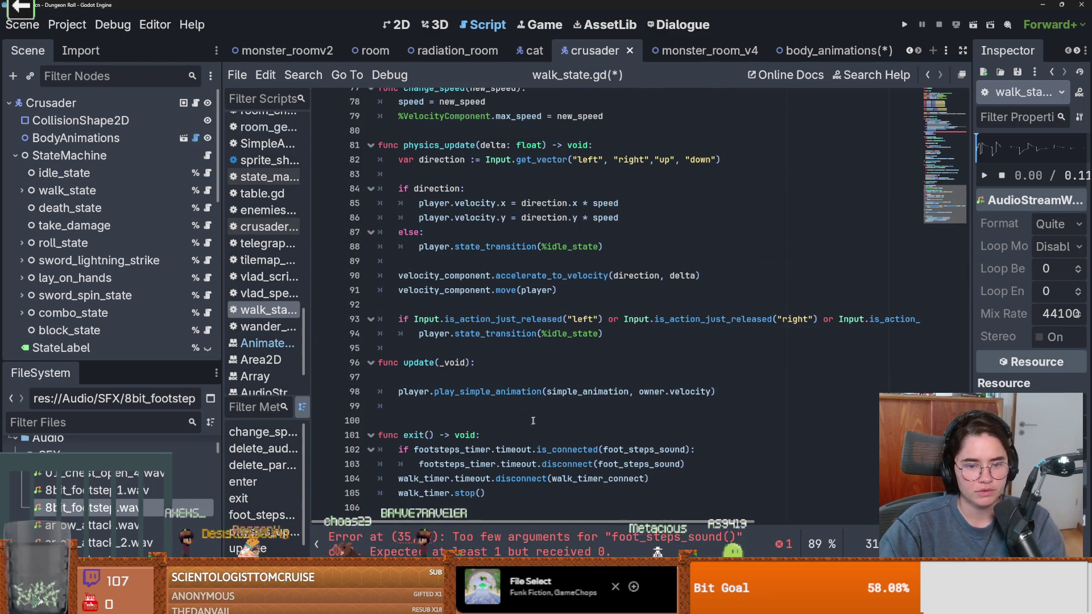
left_click_drag(690, 449, 415, 450)
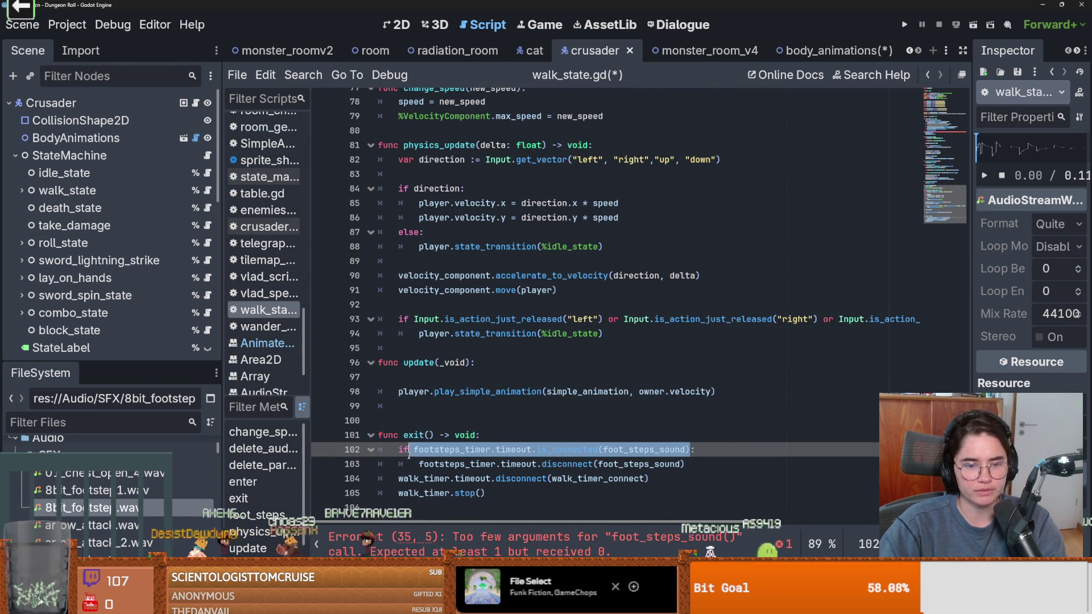
key("ctrl+v")
Replace the timer disconnect on line 103 with animated_sprite_2d.frame_changed.disconnect(foot_steps_sound)
left_click_drag(720, 464, 418, 464)
key("ctrl+v")
double_click(630, 464)
type("d")
key("Return")
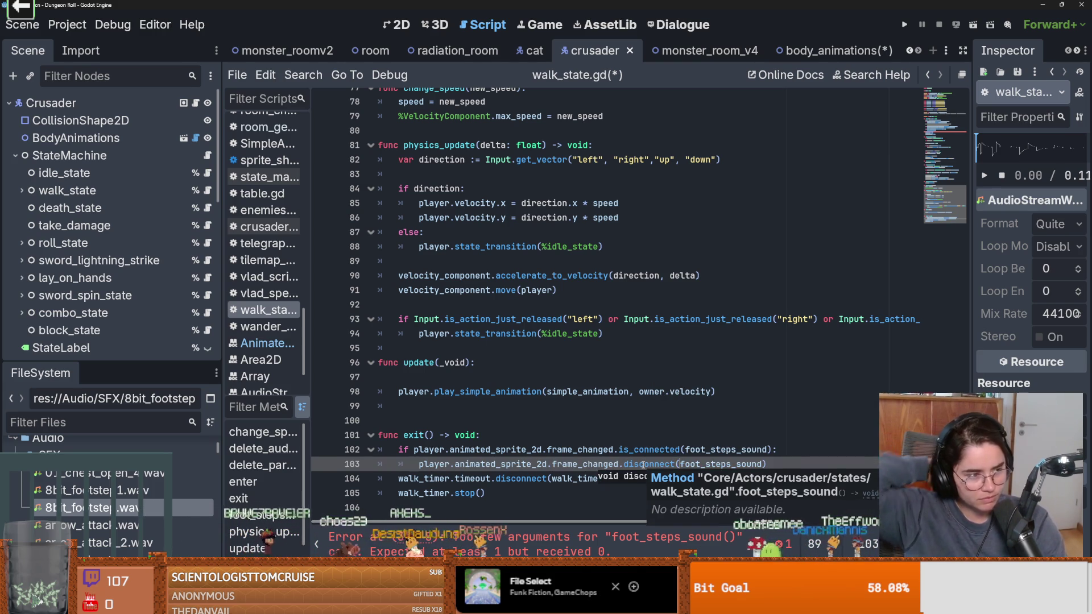
double_click(496, 464)
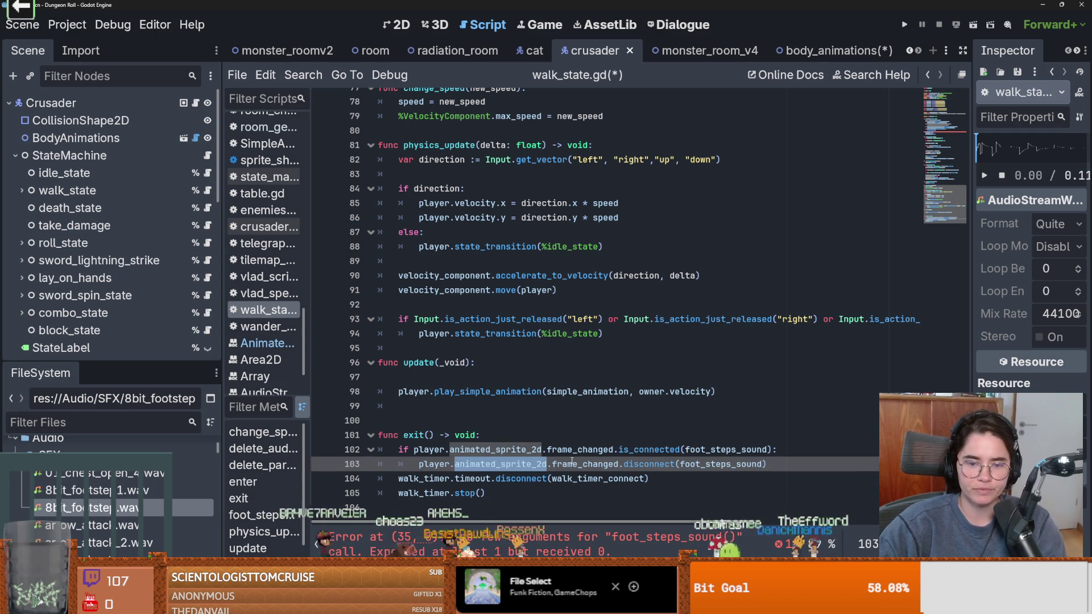
scroll(572, 462, "up", 13)
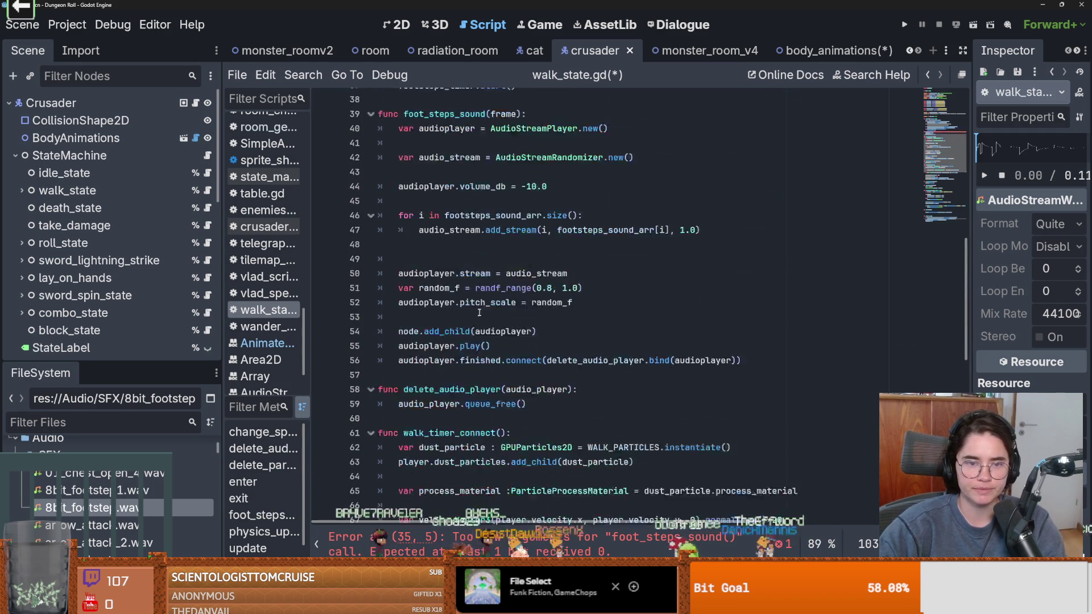
scroll(484, 318, "up", 5)
left_click_drag(490, 261, 383, 264)
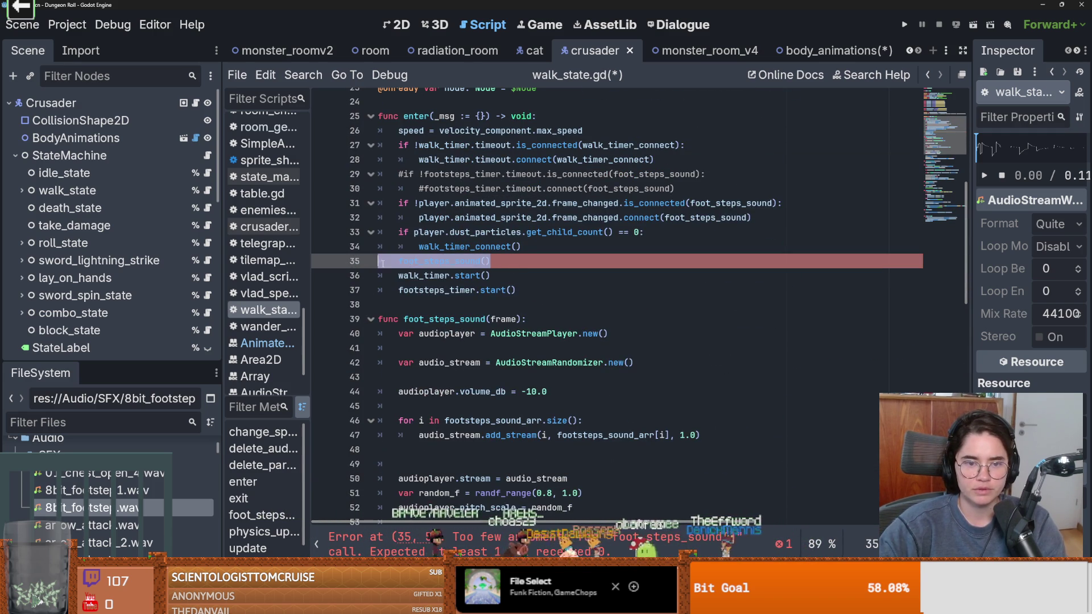
Add 'if player.animated_sprite_2d.frame == 3:' as line 40 of foot_steps_sound
double_click(503, 319)
left_click(534, 322)
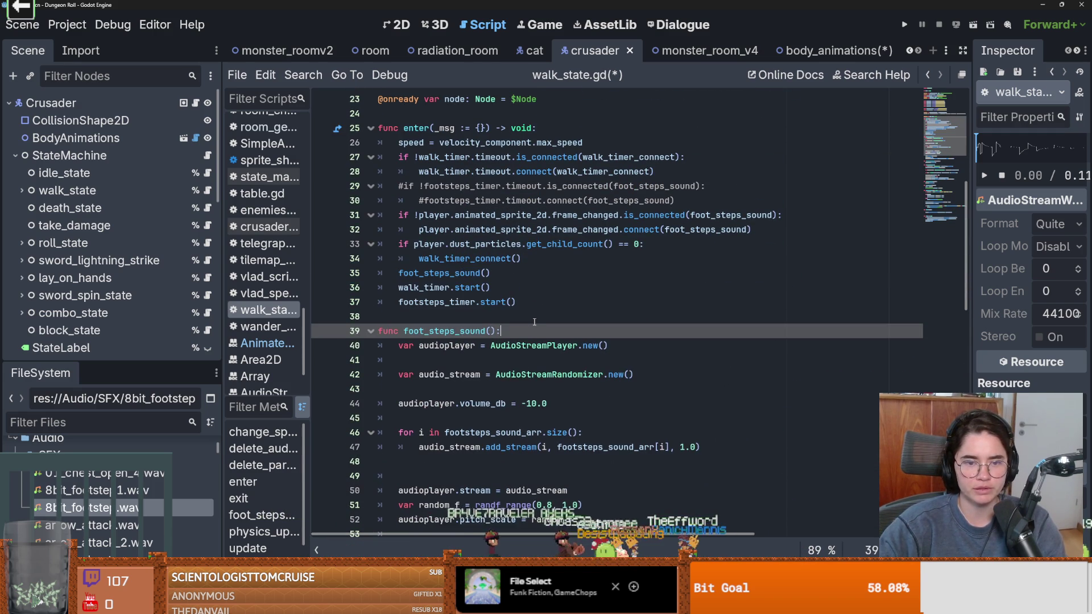
key("Return")
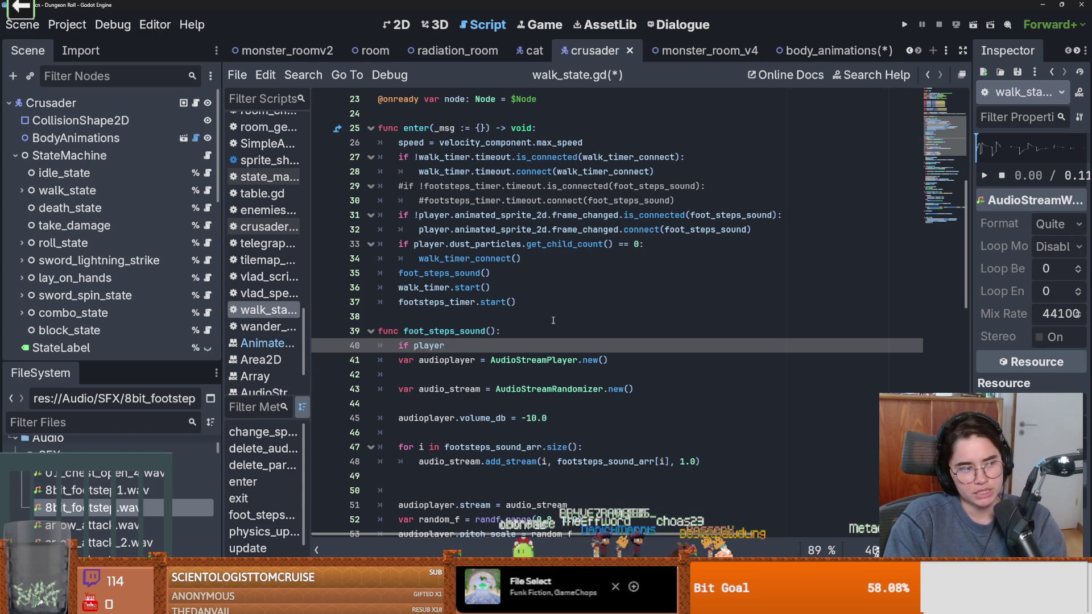
type(".animated_sprite_2d.fr")
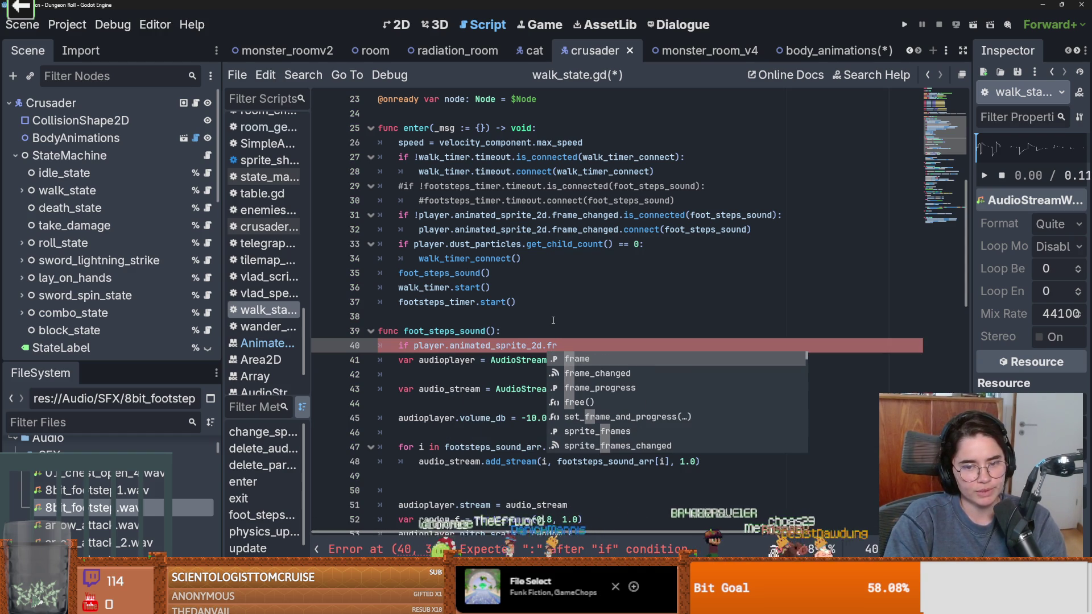
key("Return")
type("3")
Indent the sound-playing code on lines 41–57 under the frame 3 check
scroll(553, 321, "down", 1)
mouse_move(378, 322)
left_mouse_down()
mouse_move(512, 432)
mouse_move(529, 388)
left_mouse_up()
key("Tab")
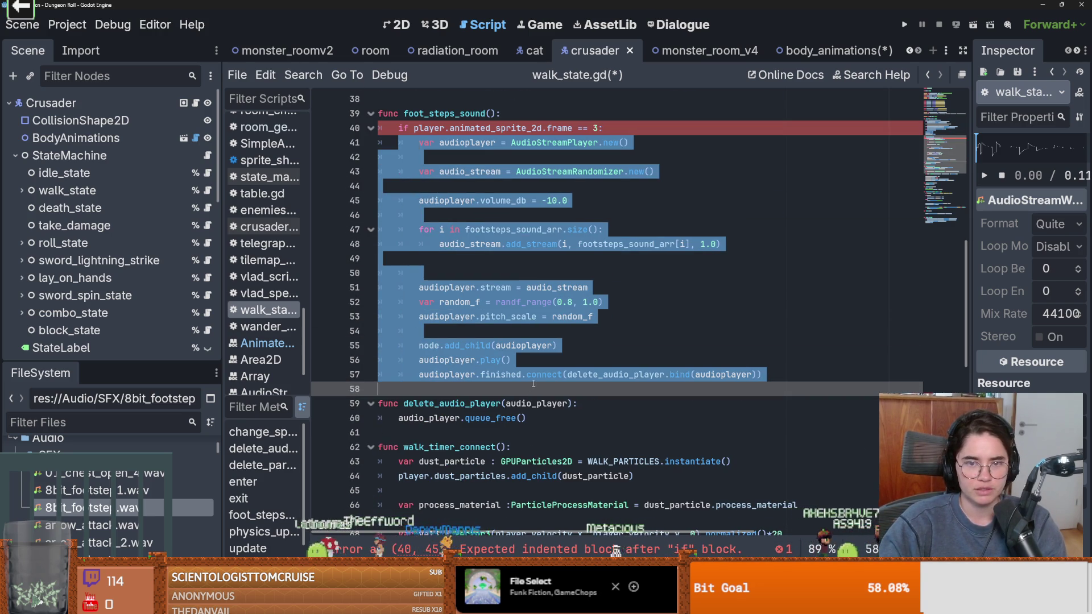
scroll(529, 391, "up", 3)
left_click(592, 316)
left_click(600, 244)
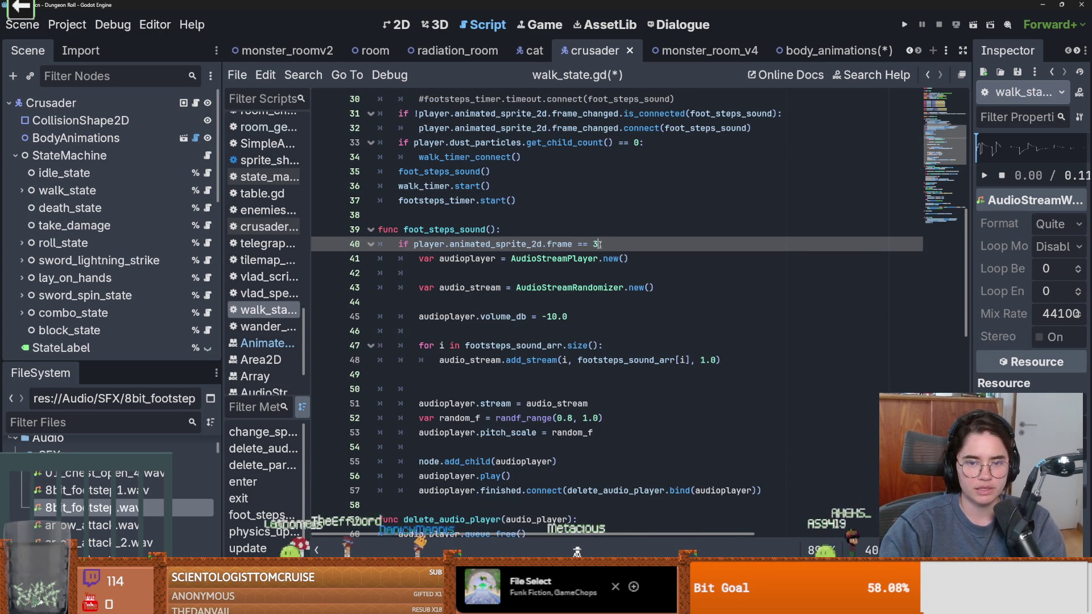
left_click(621, 287)
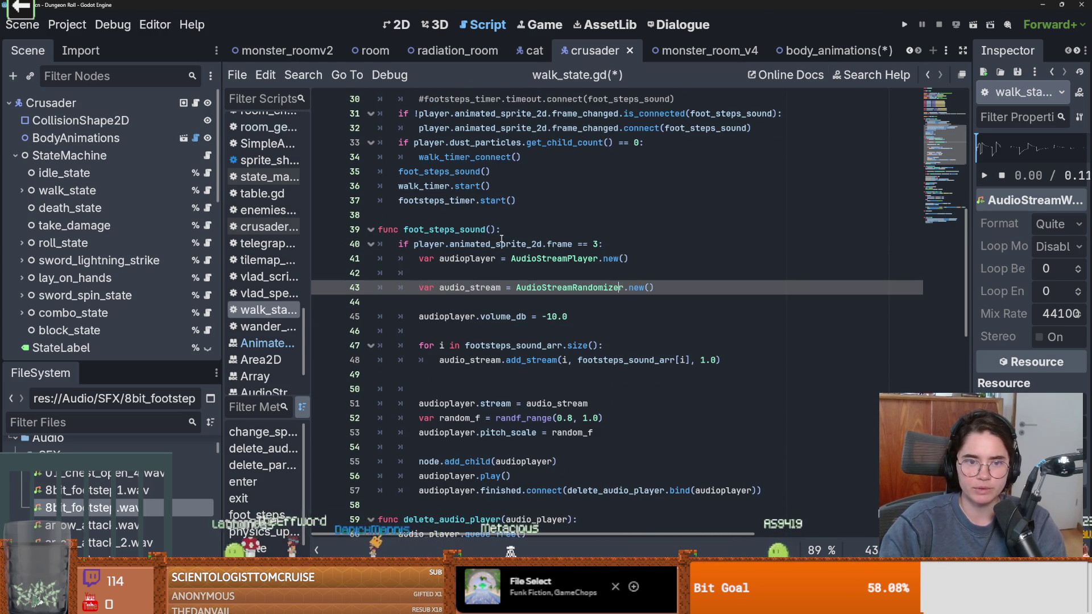
Comment out the footsteps_timer.start() line in enter() and run Dungeon Roll with F5
scroll(454, 246, "up", 2)
left_click(465, 261)
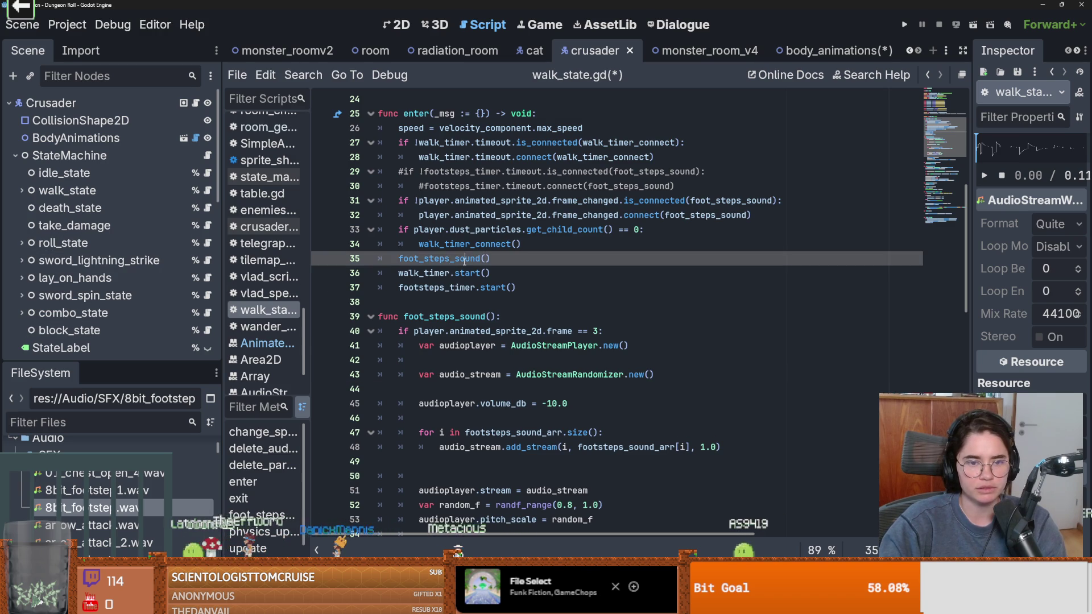
left_click_drag(516, 287, 378, 295)
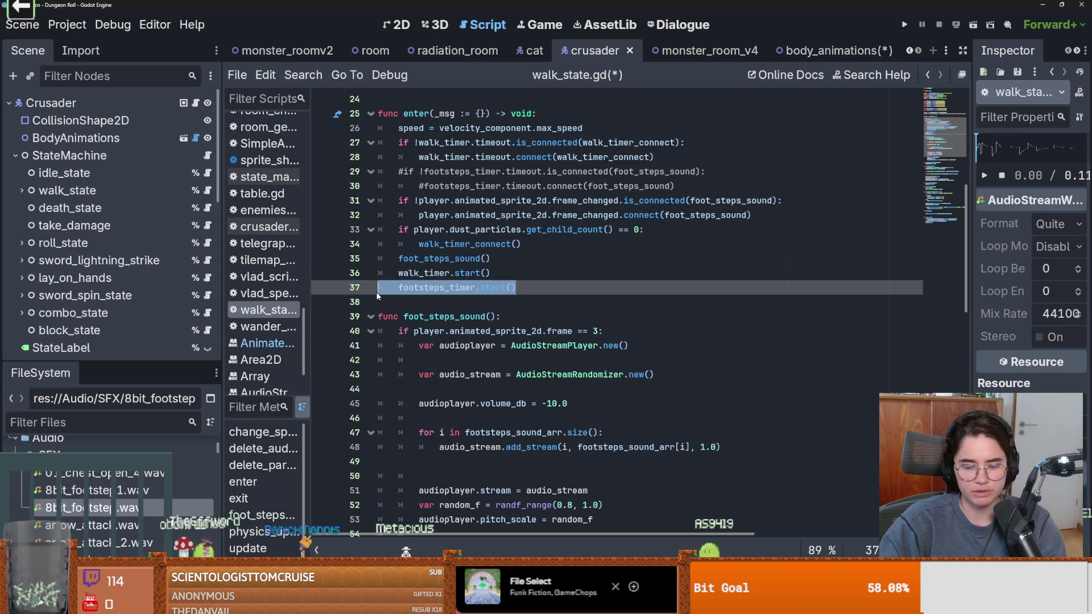
key("ctrl+k")
left_click(425, 259)
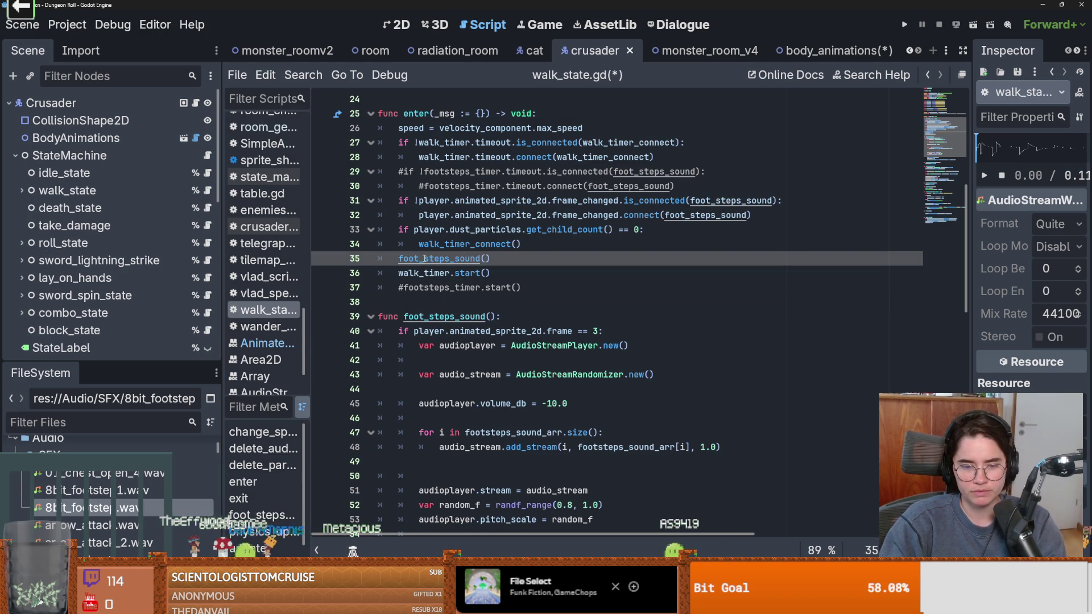
key("F5")
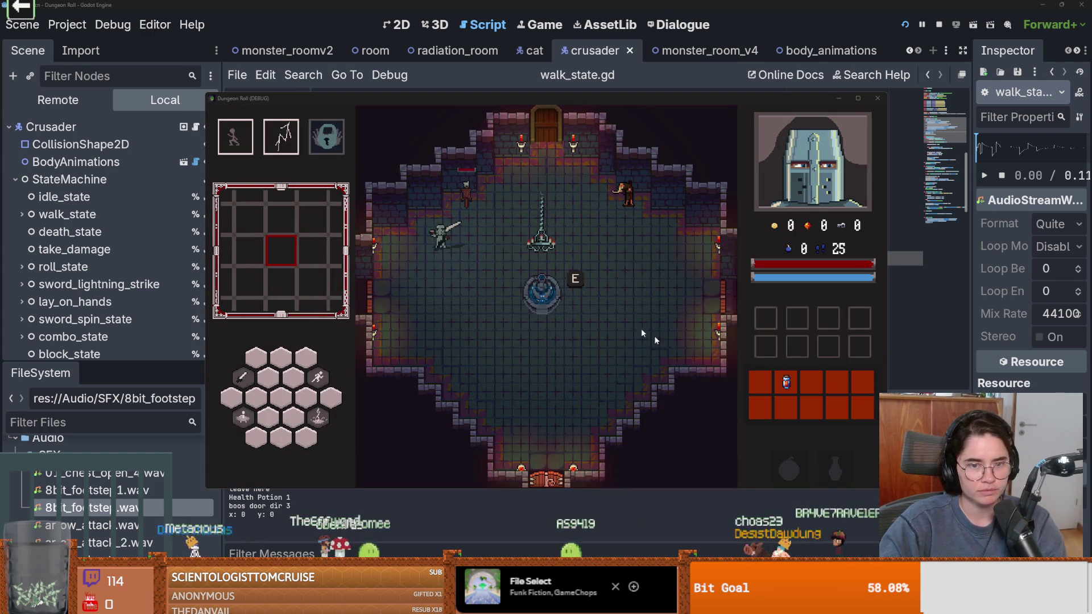
Walk the knight up, right, left and down around the dungeon room to hear the footsteps
key("w")
key("d")
key("d")
key("a")
key("s")
key("d")
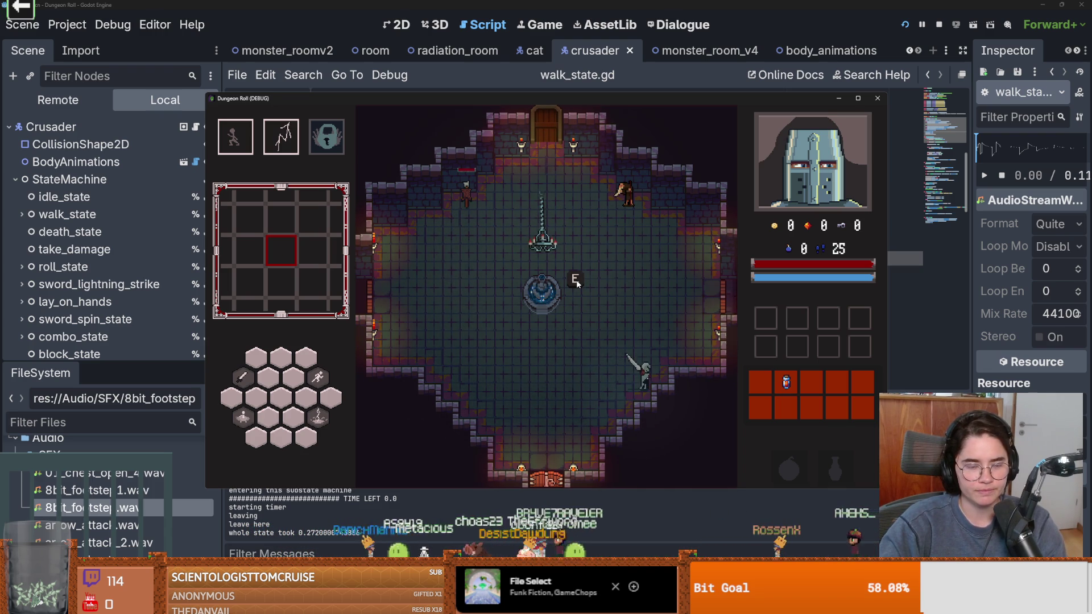
key("w")
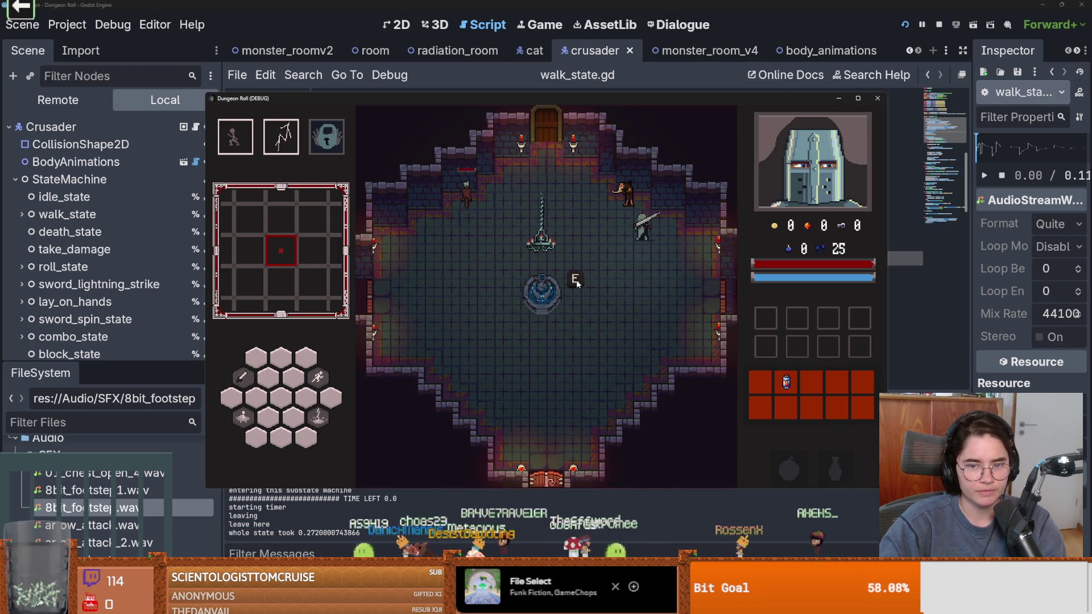
key("a")
key("a")
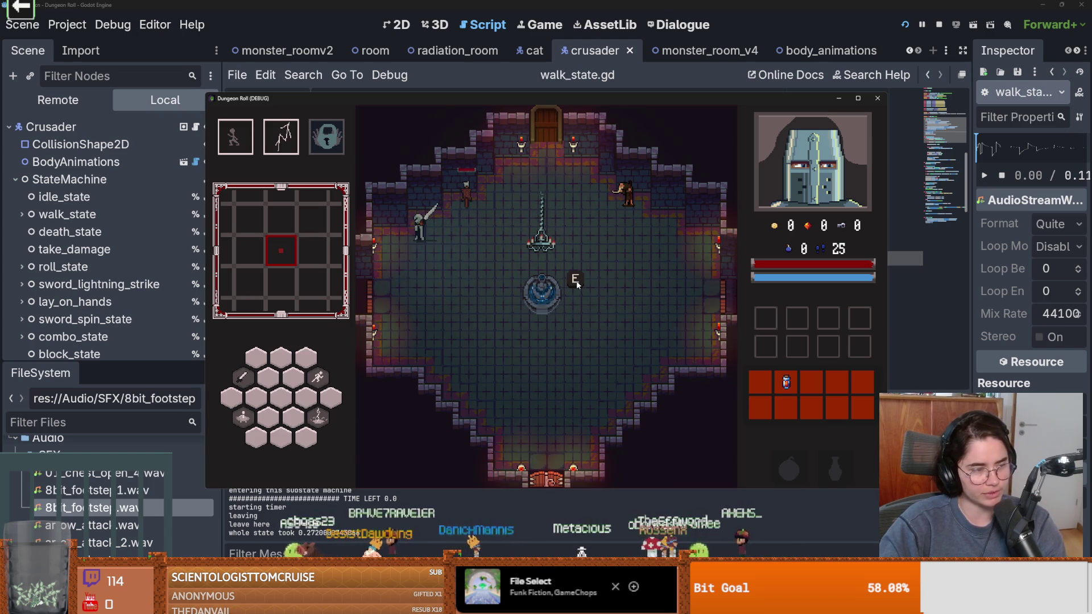
Walk the knight back and forth under the chandelier, then close the running game
key("d")
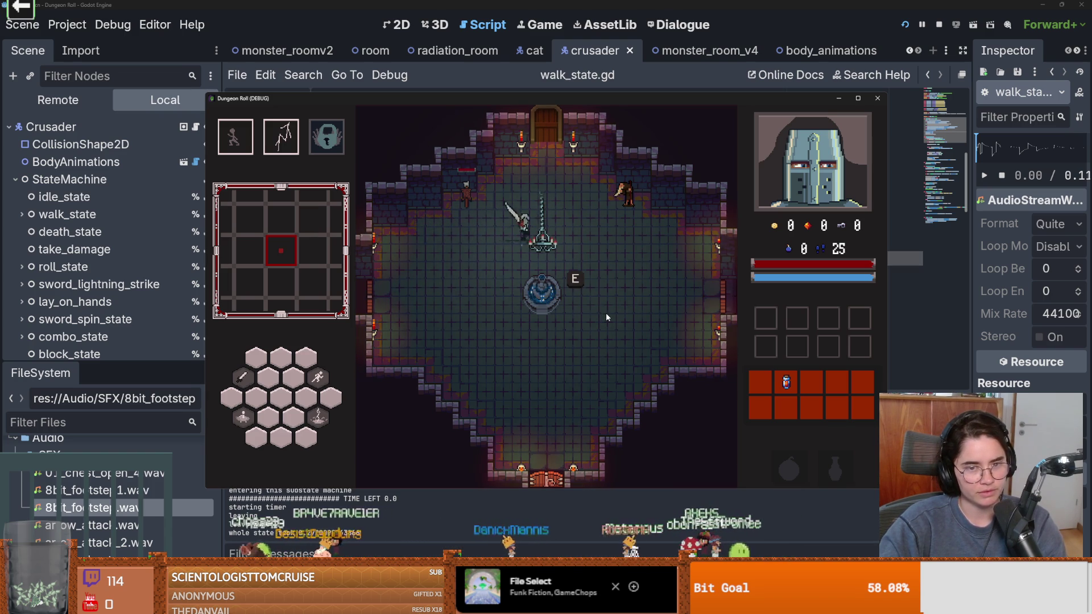
key("d")
key("a")
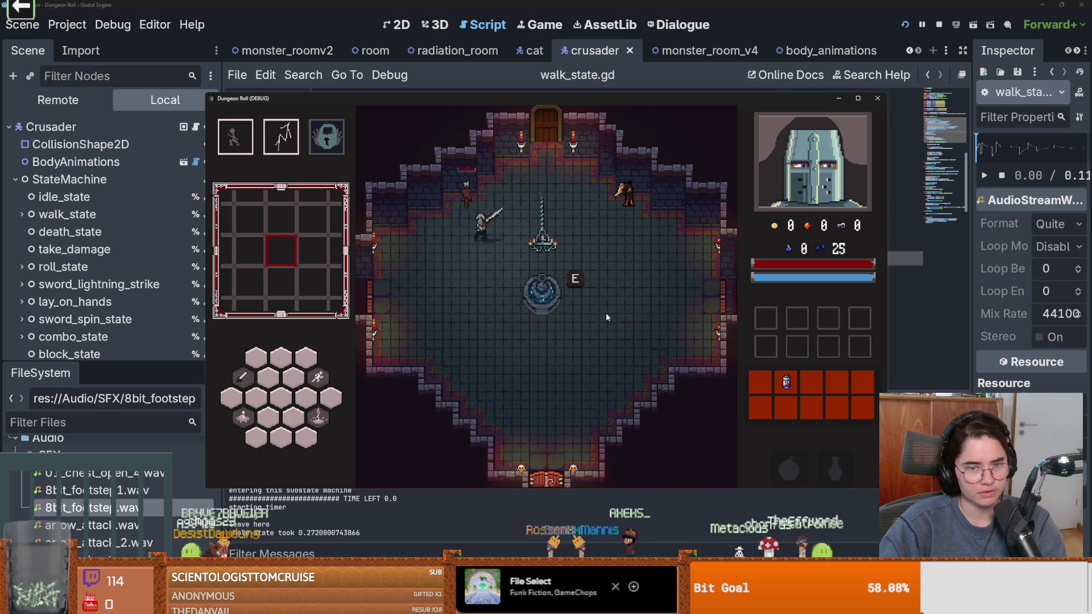
key("d")
key("d")
key("a")
key("a")
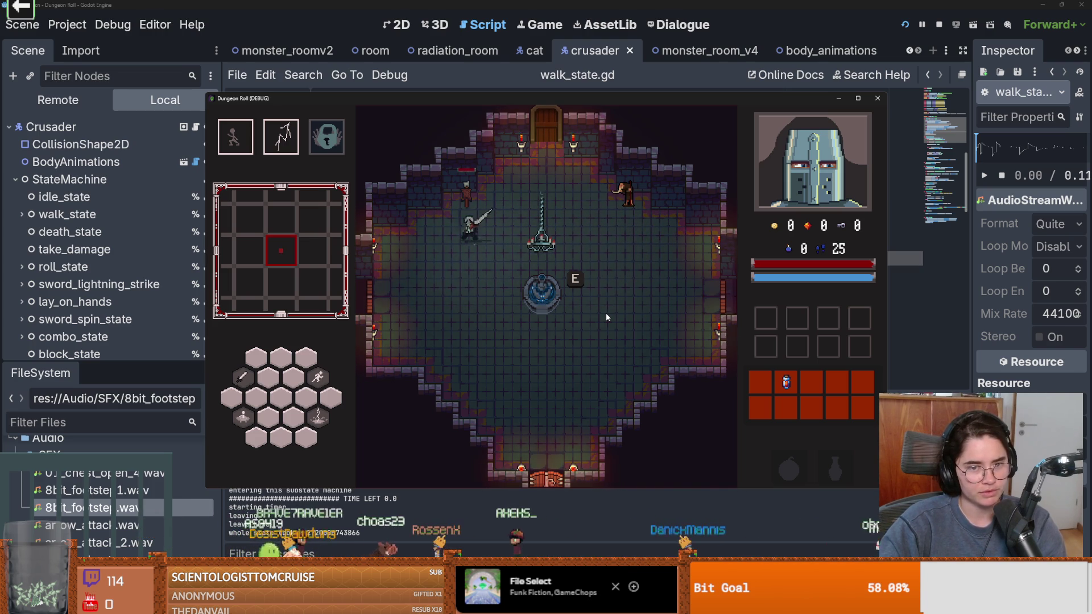
key("s")
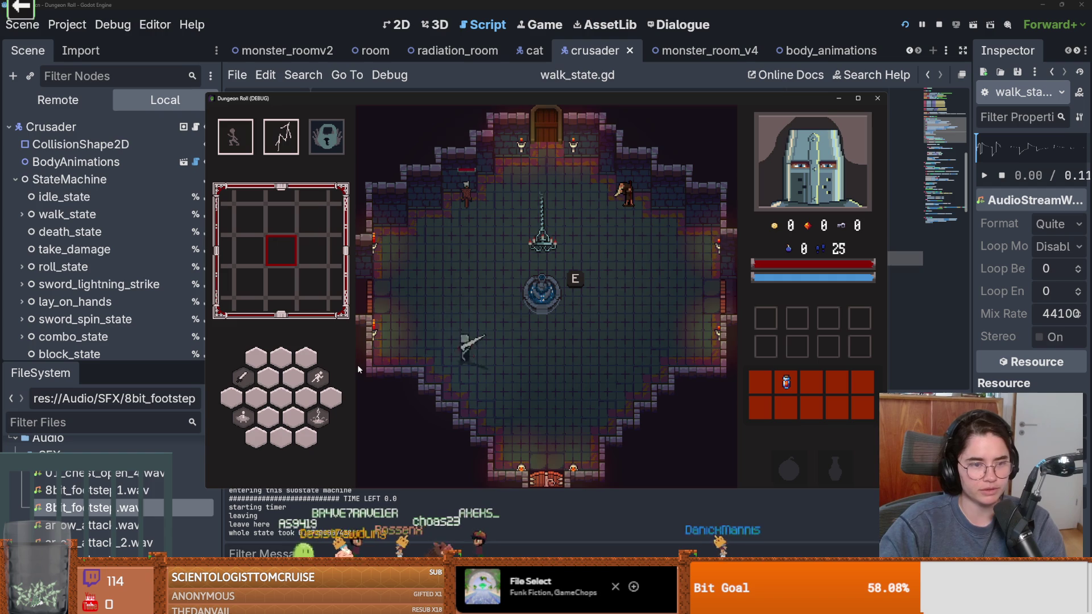
left_click(877, 98)
Change line 40 to 'frame == 3 or player.animated_sprite_2d.frame == 0:' and rerun the project
scroll(490, 254, "down", 2)
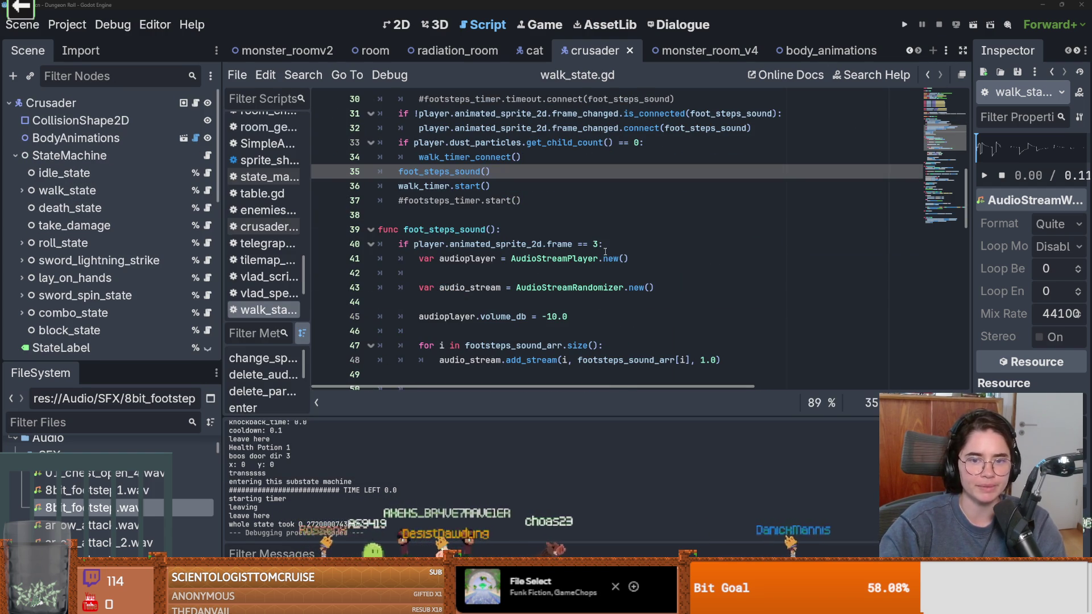
left_click(613, 244)
key("Left")
type("or")
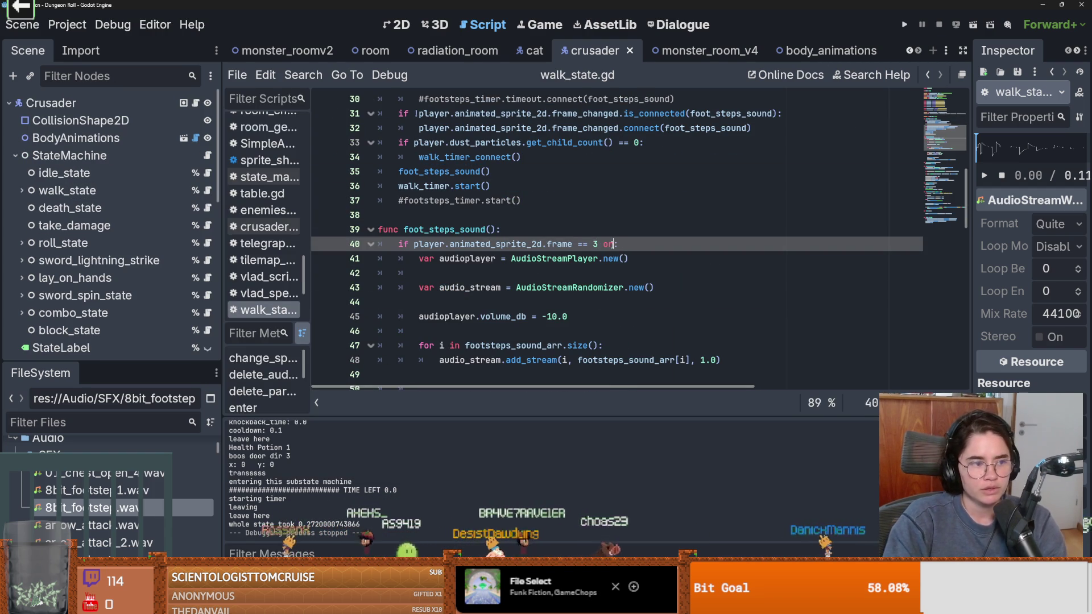
left_click_drag(597, 244, 414, 244)
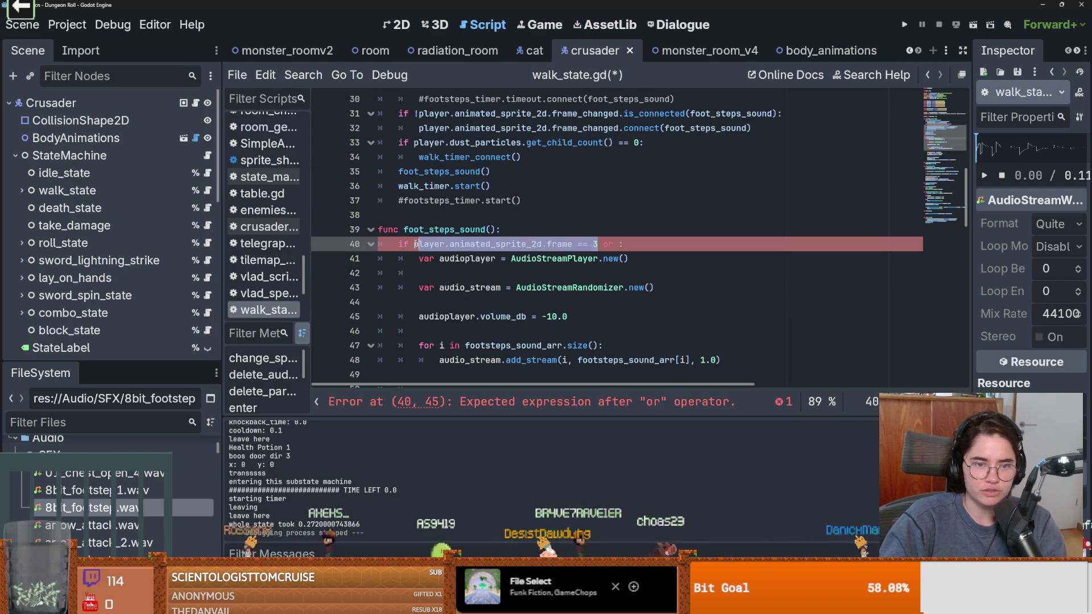
key("ctrl+c")
left_click(616, 244)
key("ctrl+v")
double_click(801, 244)
type("0")
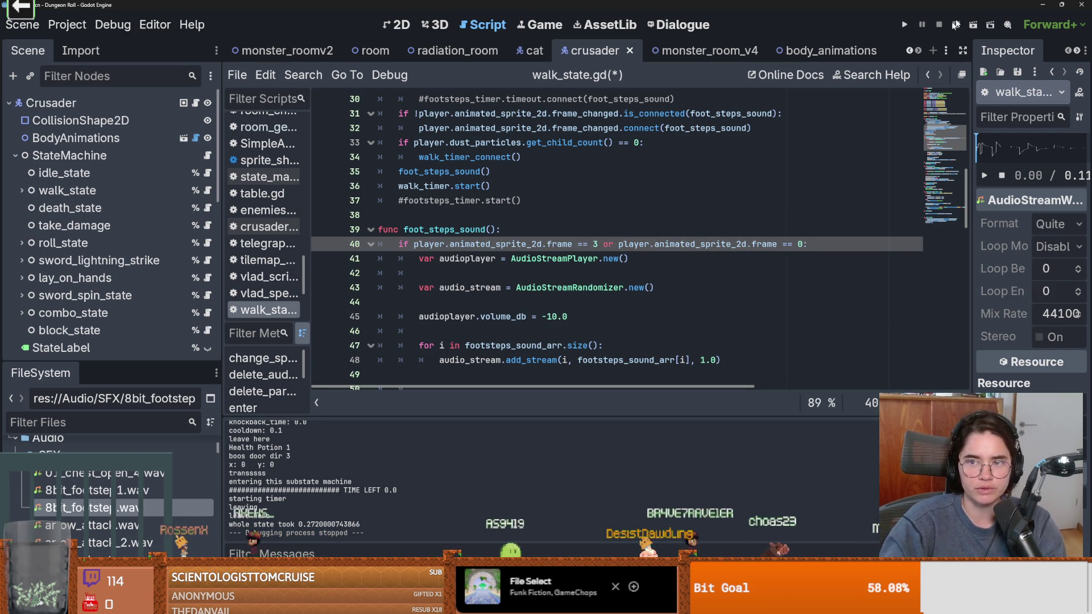
left_click(904, 25)
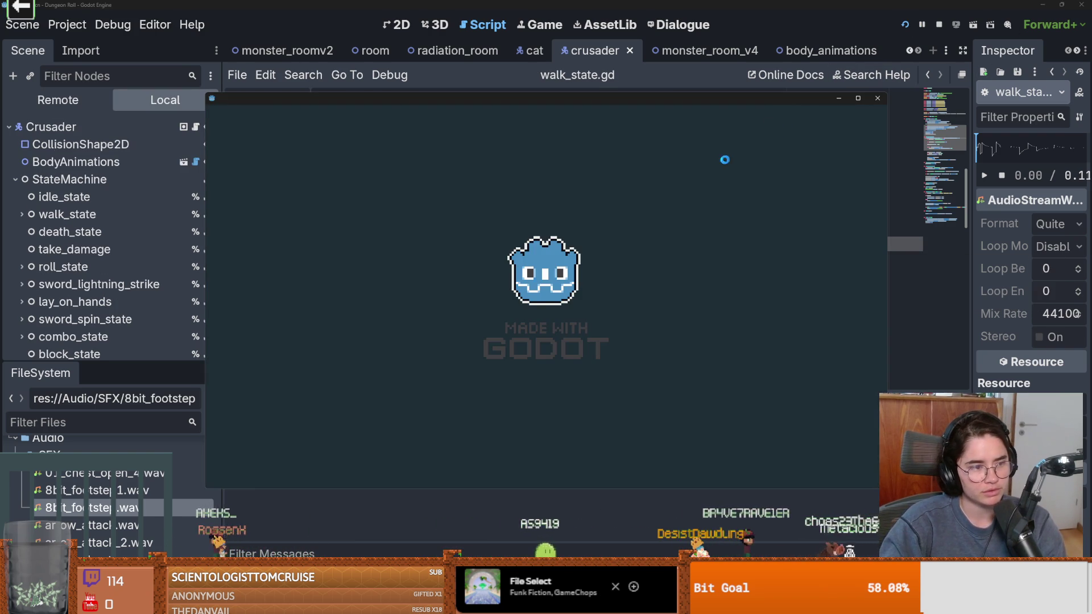
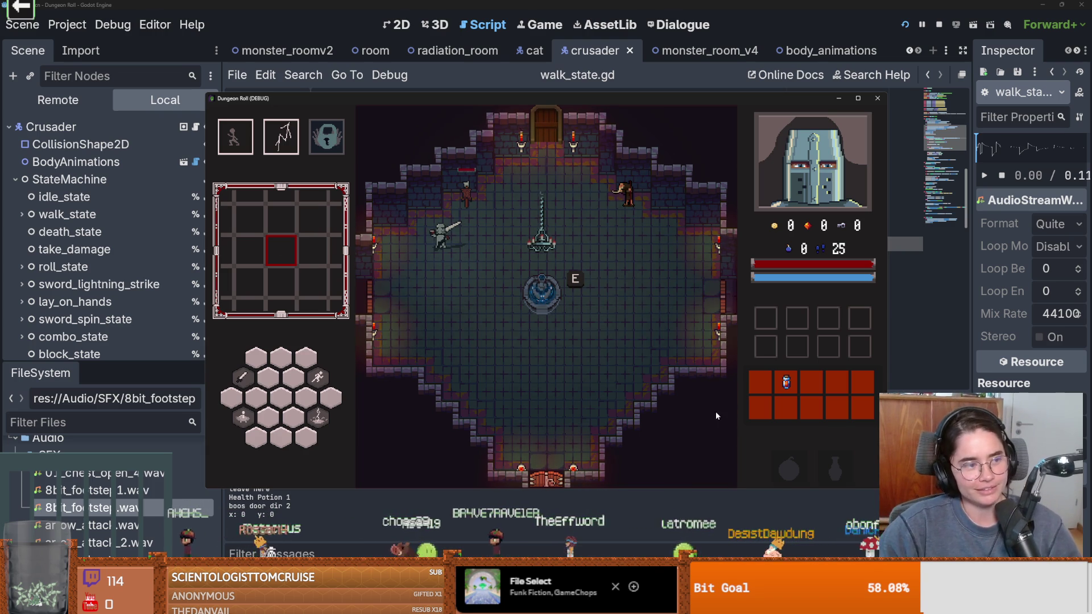
Walk the knight down, right, up and left around the dungeon room, listening to the footsteps
key("s")
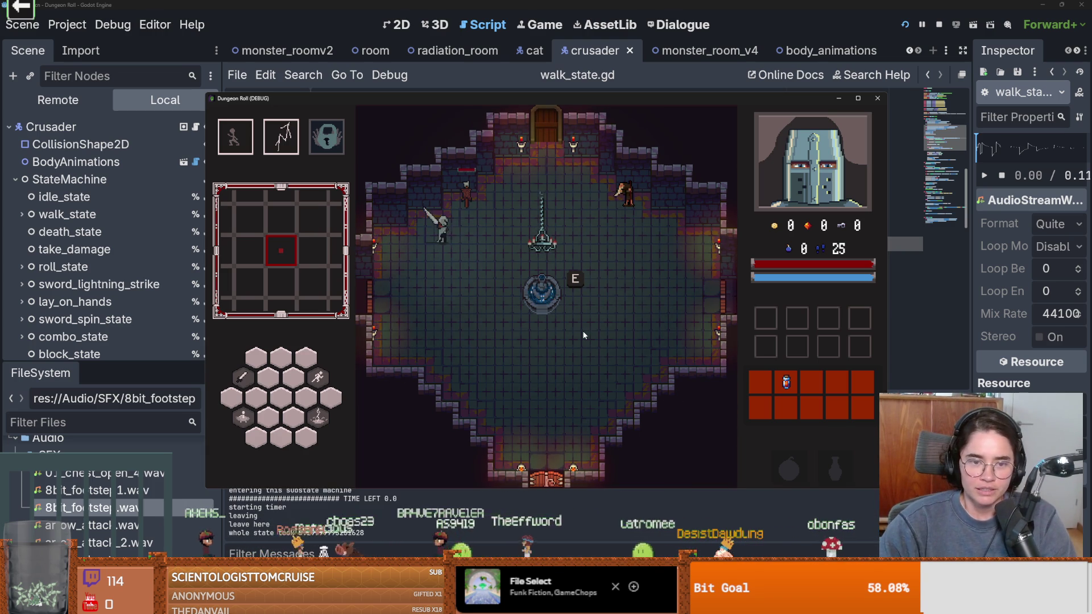
key("d")
key("w")
key("d")
key("s")
key("w")
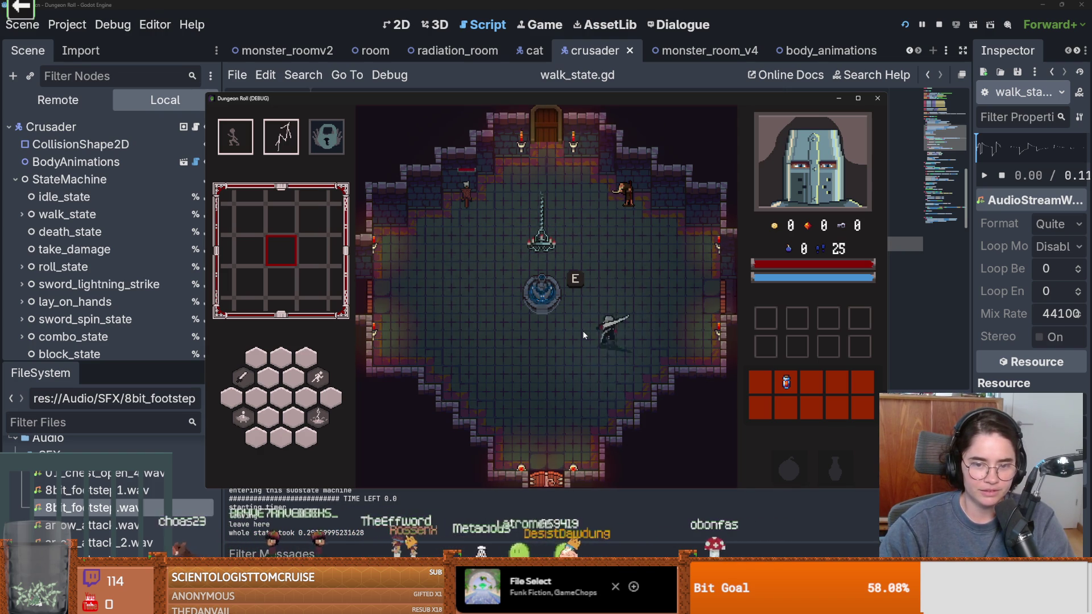
key("s")
key("s")
key("w")
key("w")
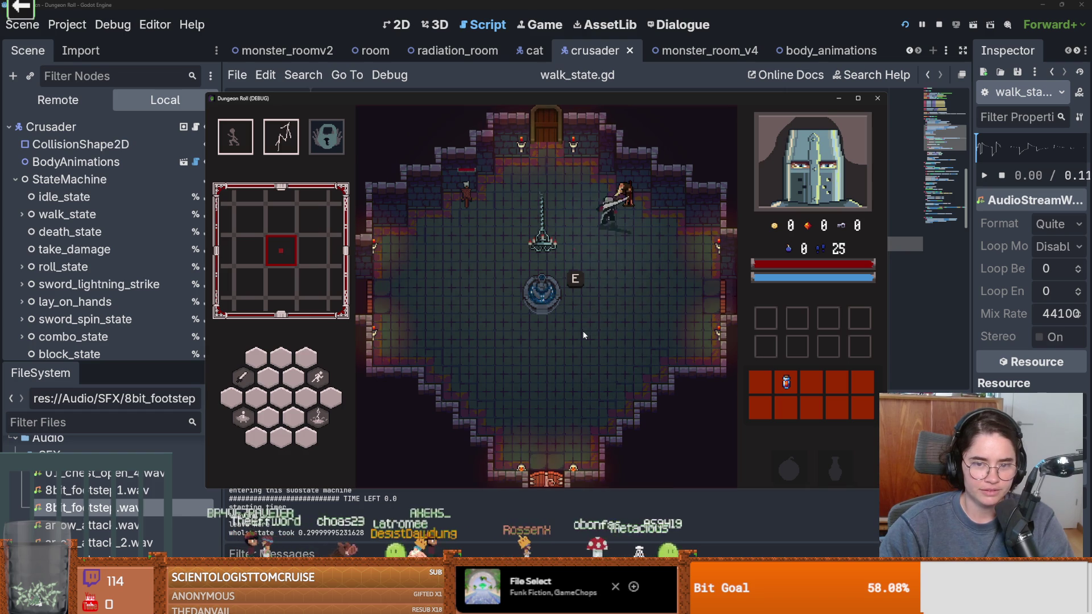
key("a")
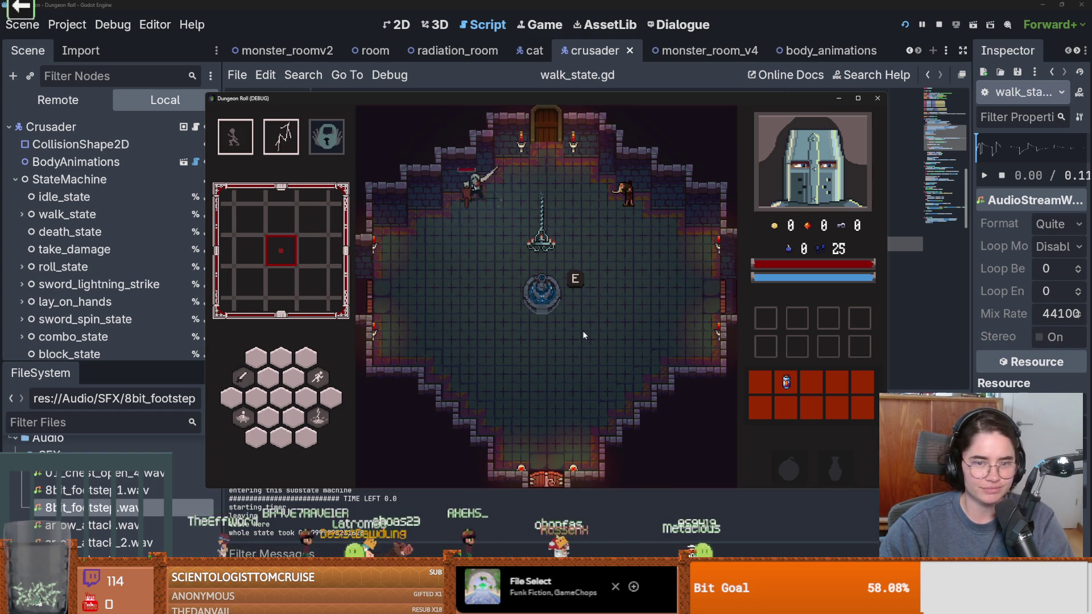
key("s")
key("s")
key("d")
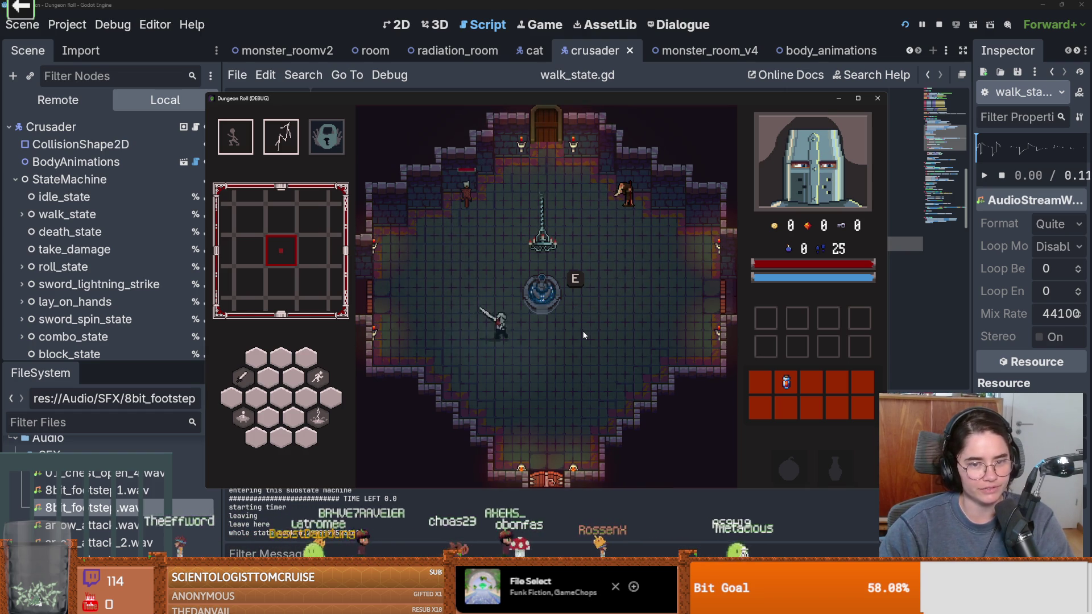
key("d")
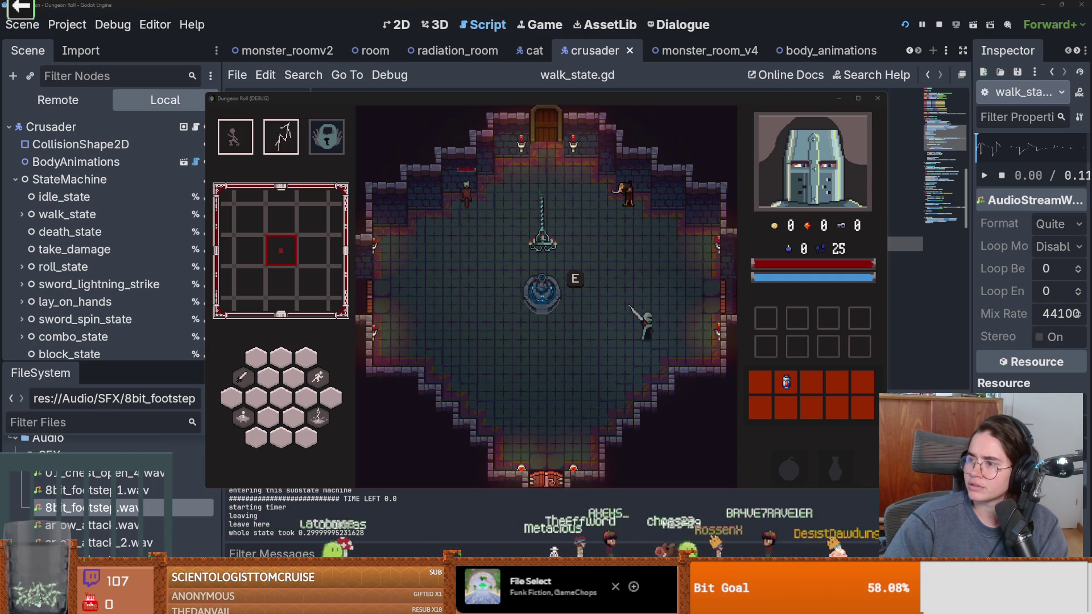
Switch from the running game to the browser's Asset Forge Deluxe itch.io page
key("alt+Tab")
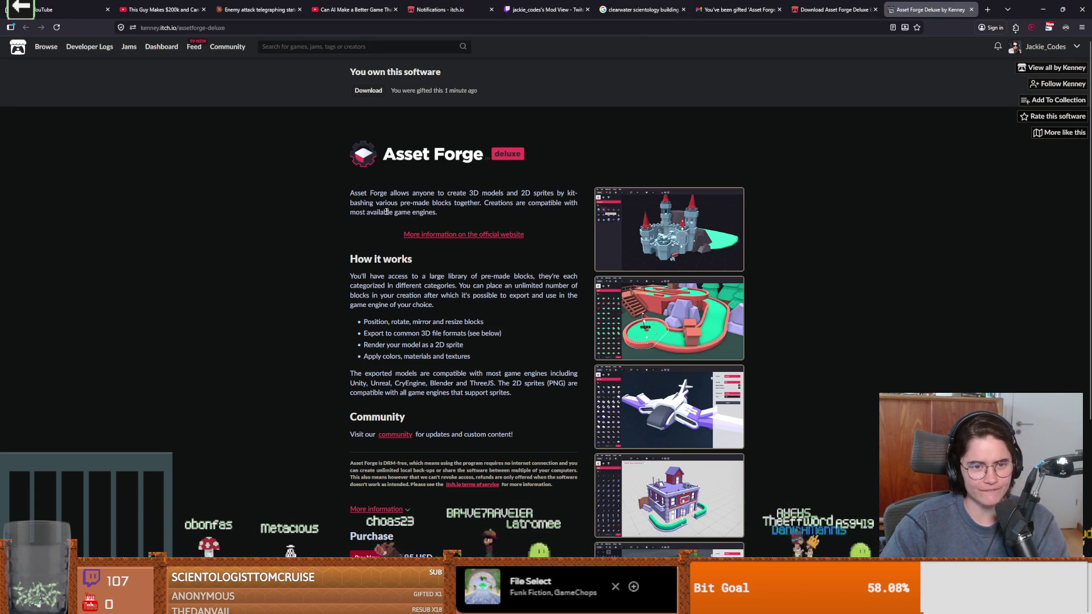
Read the 'How it works' description on the Asset Forge Deluxe page
scroll(504, 259, "down", 1)
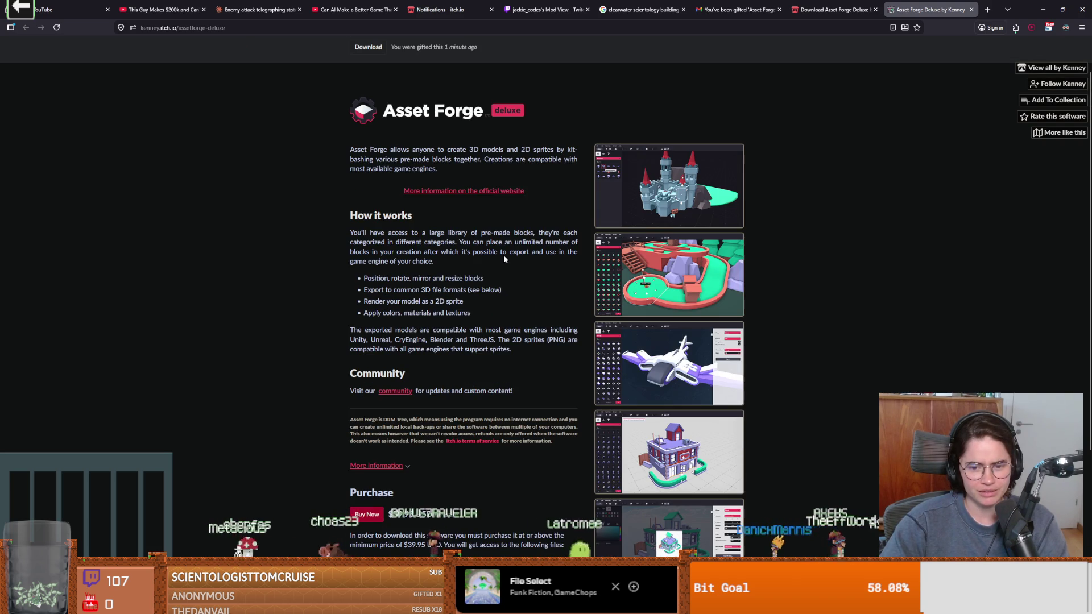
scroll(504, 260, "up", 1)
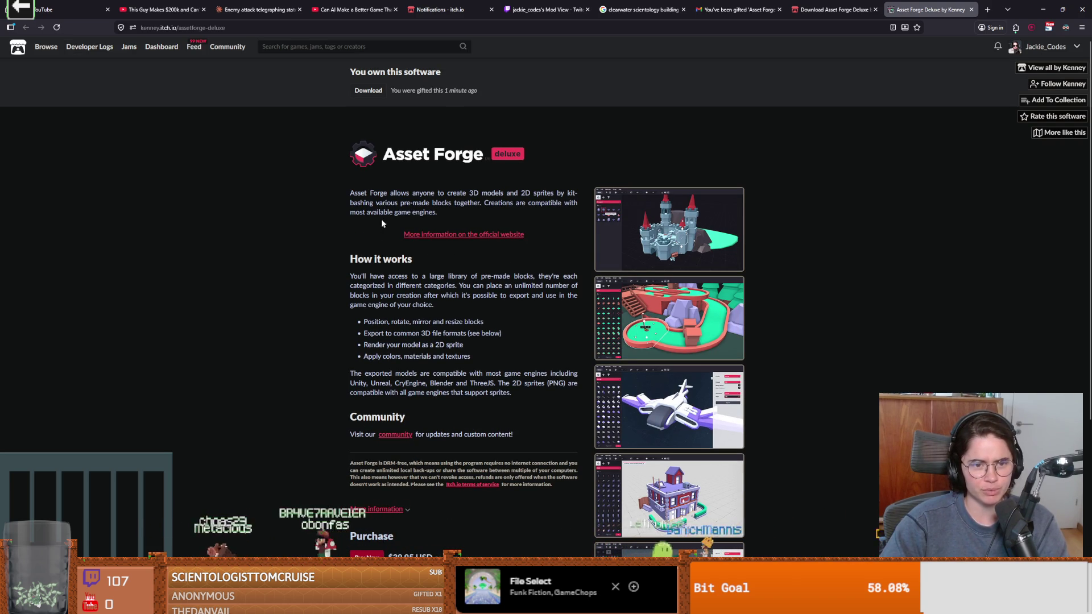
scroll(389, 230, "down", 2)
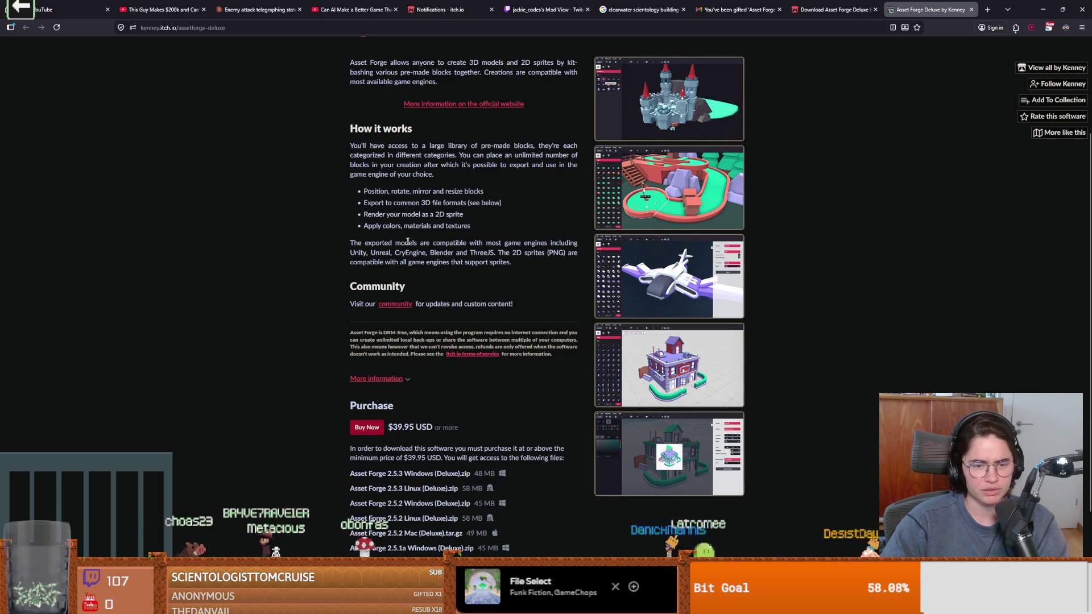
scroll(413, 243, "up", 2)
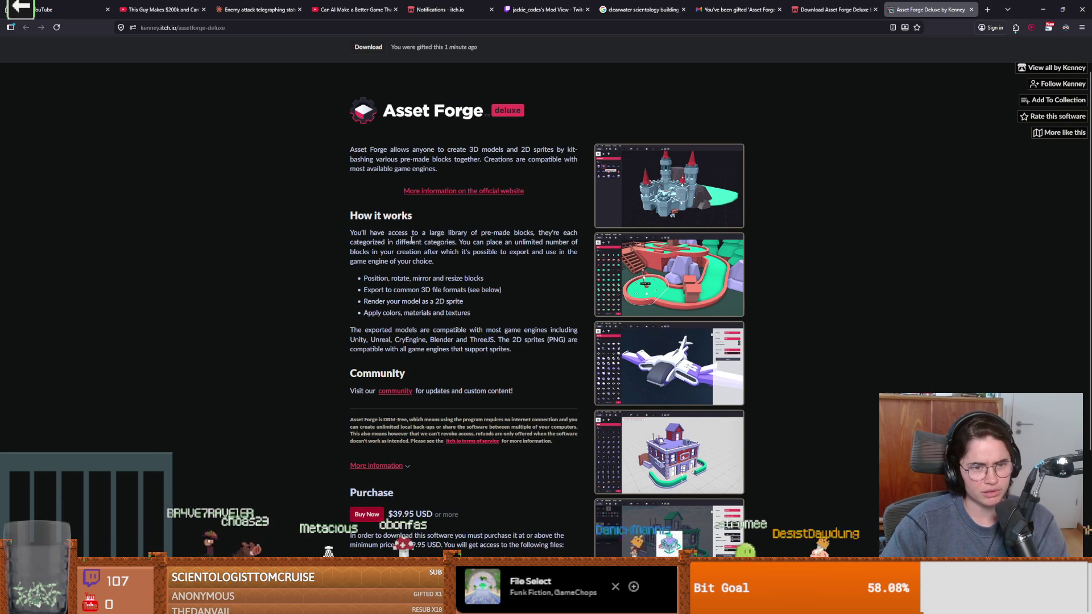
left_click_drag(353, 233, 504, 242)
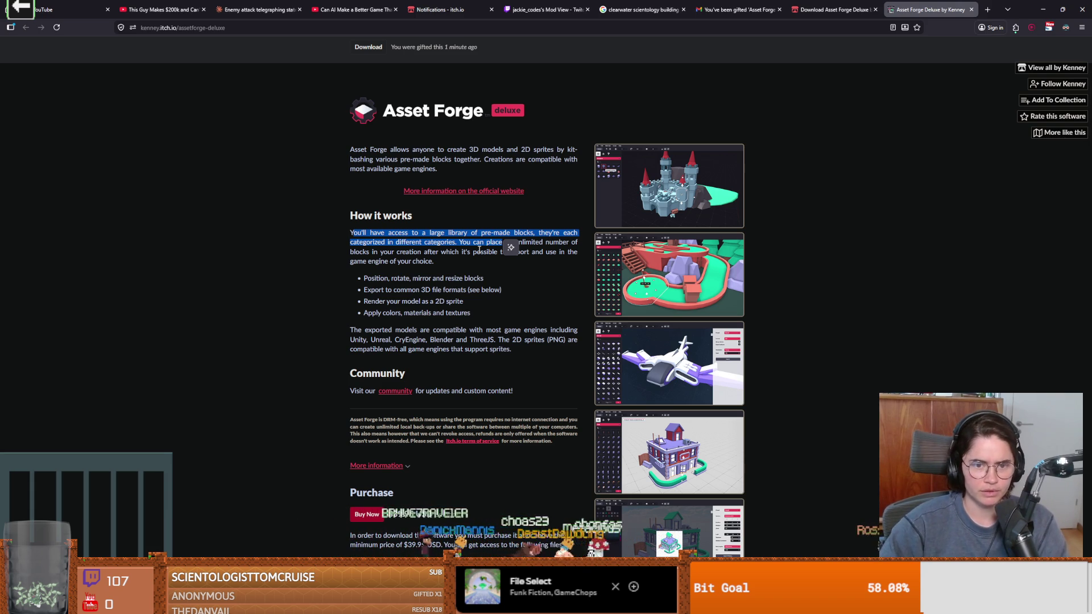
left_click(479, 250)
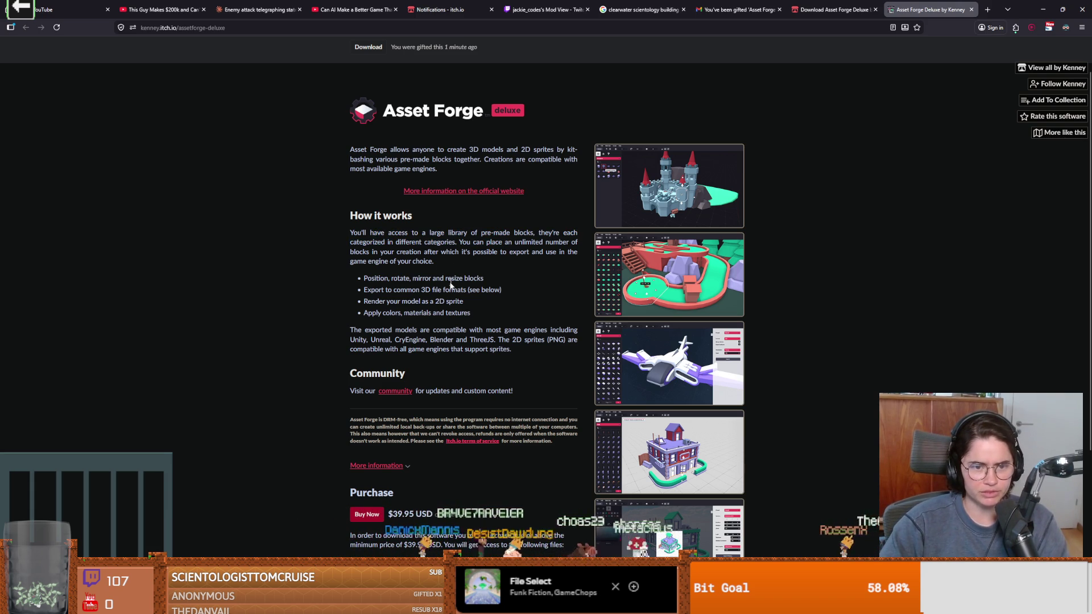
Page through the enlarged castle, mini-golf, spaceship and house screenshots, then close the viewer
left_click(652, 227)
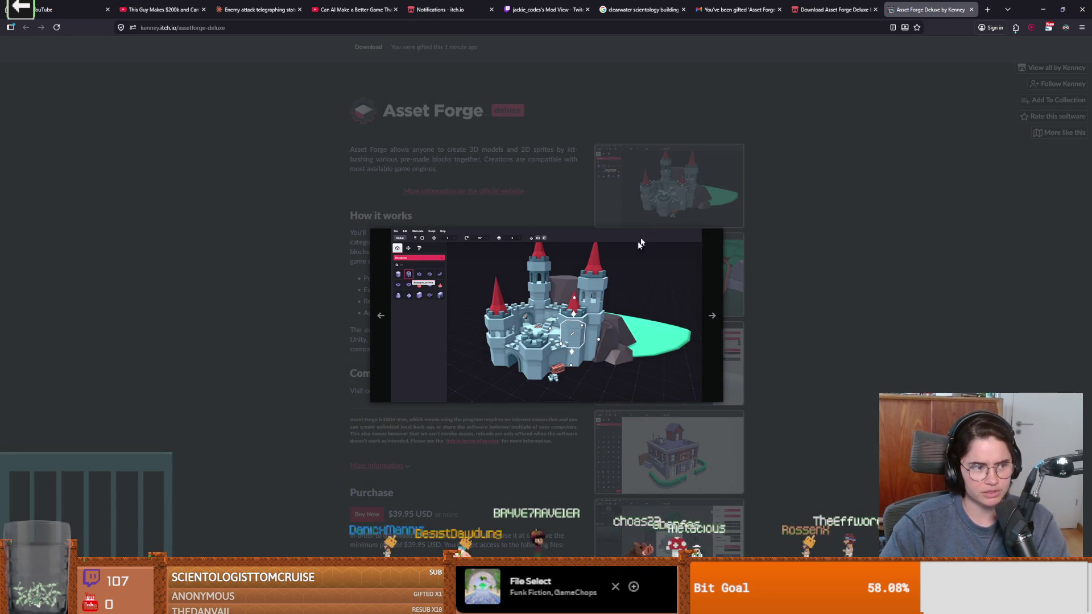
left_click(711, 316)
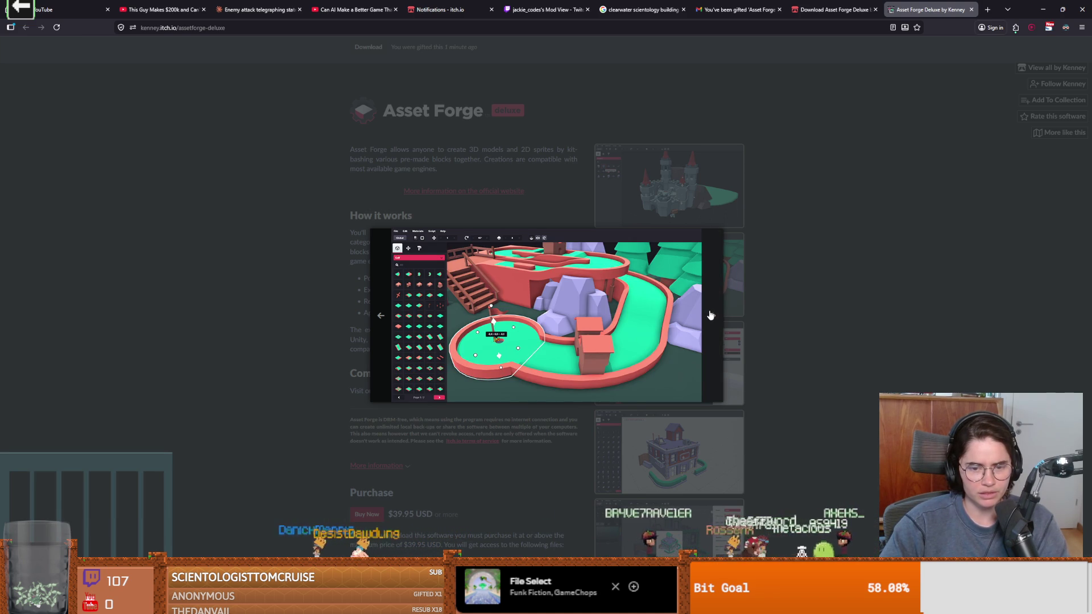
left_click(711, 315)
left_click(711, 315)
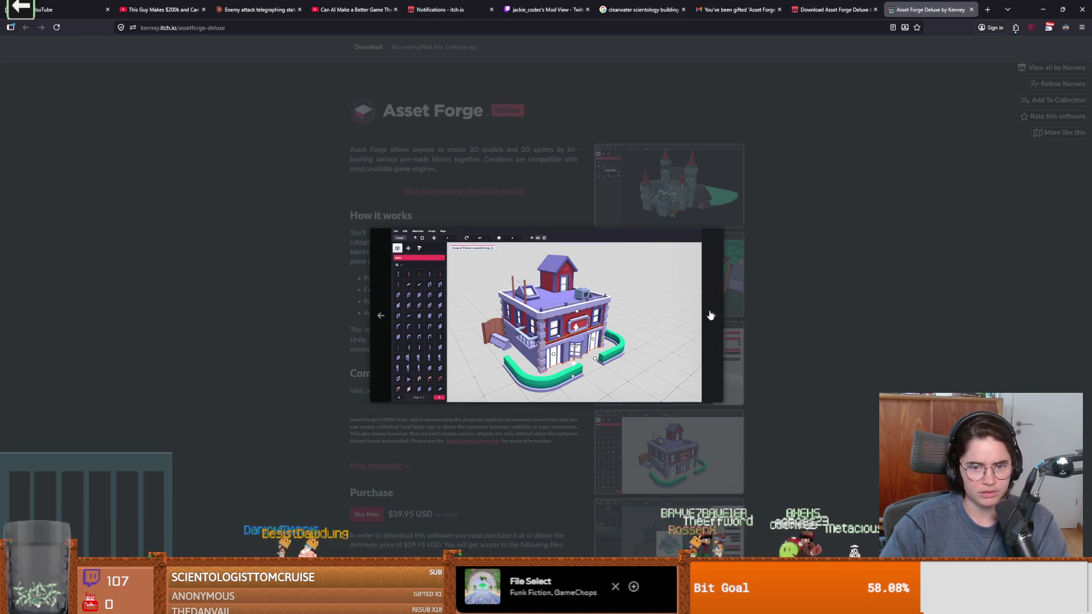
left_click(711, 315)
left_click(777, 311)
Follow the 'More information on the official website' link to Kenney's Asset Forge site
scroll(745, 363, "down", 3)
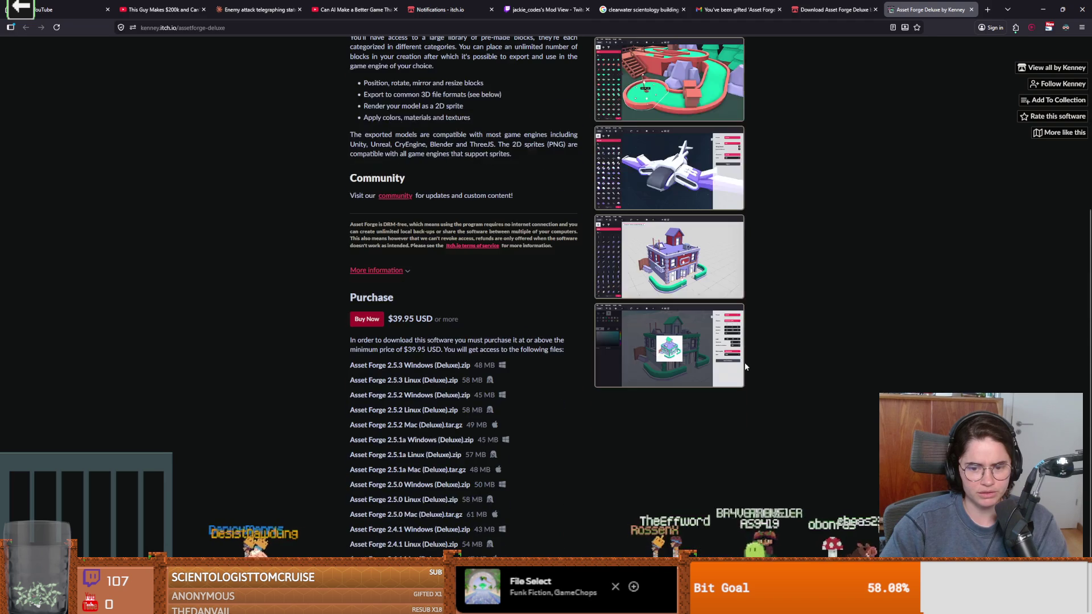
scroll(745, 363, "up", 4)
left_click_drag(521, 172, 573, 172)
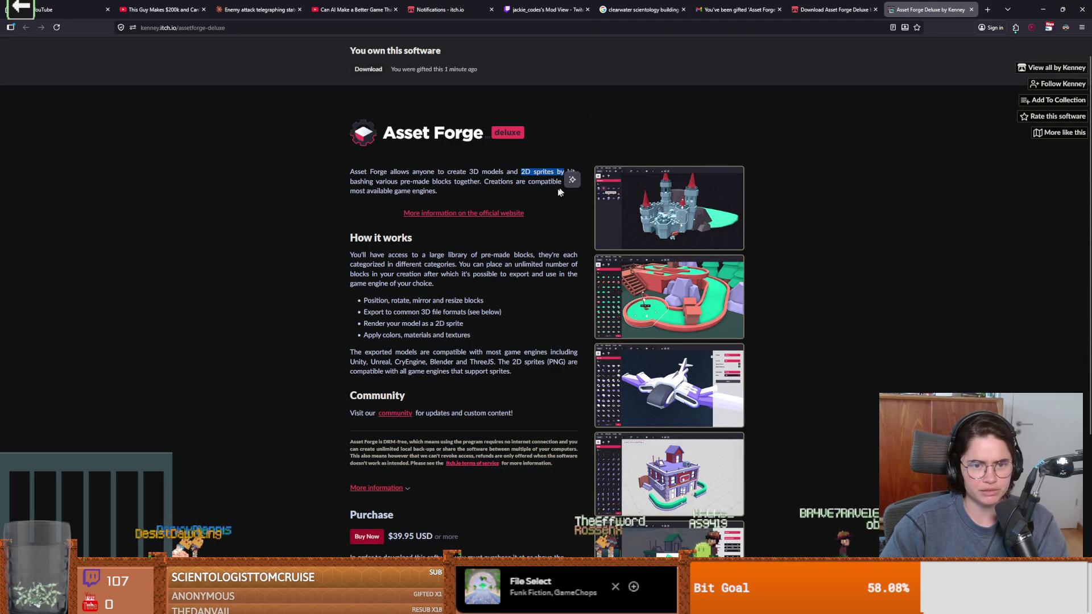
left_click(481, 215)
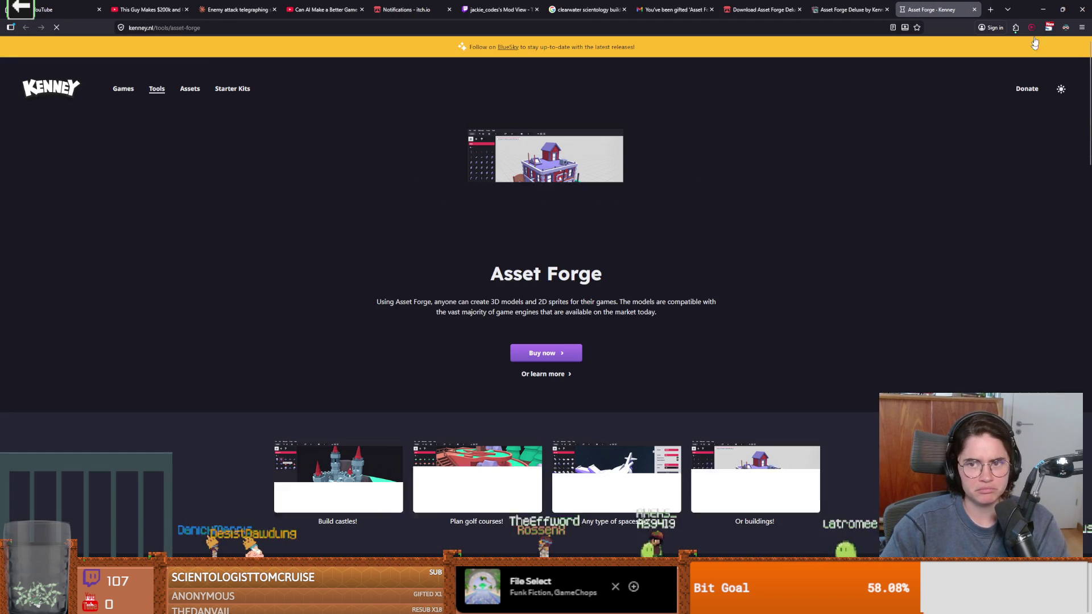
Browse the Kenney Asset Forge page and capture a screenshot of it
scroll(482, 320, "down", 6)
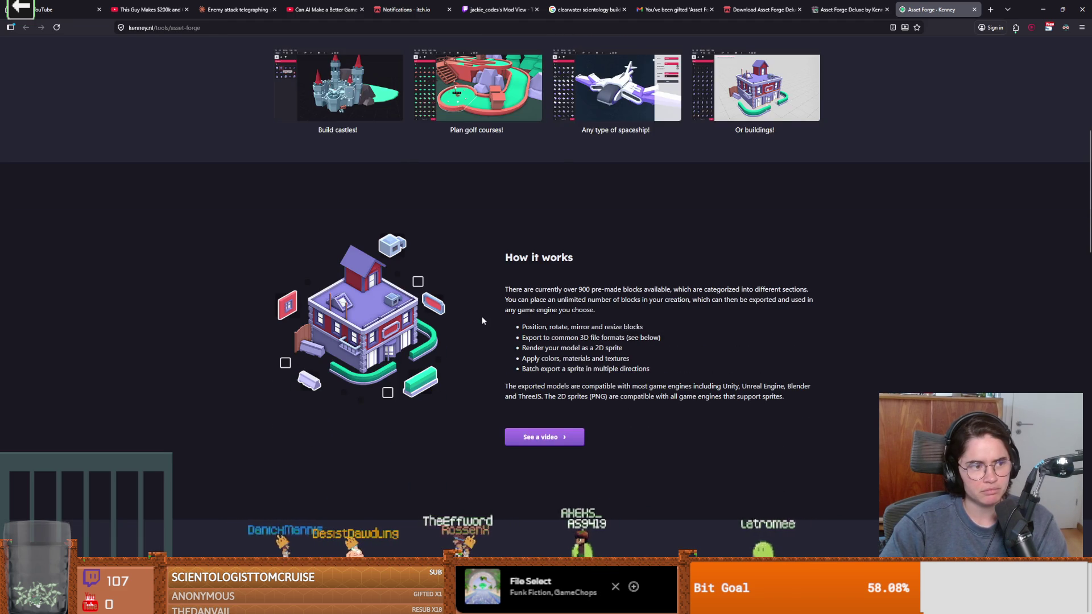
scroll(482, 321, "up", 5)
scroll(482, 320, "up", 2)
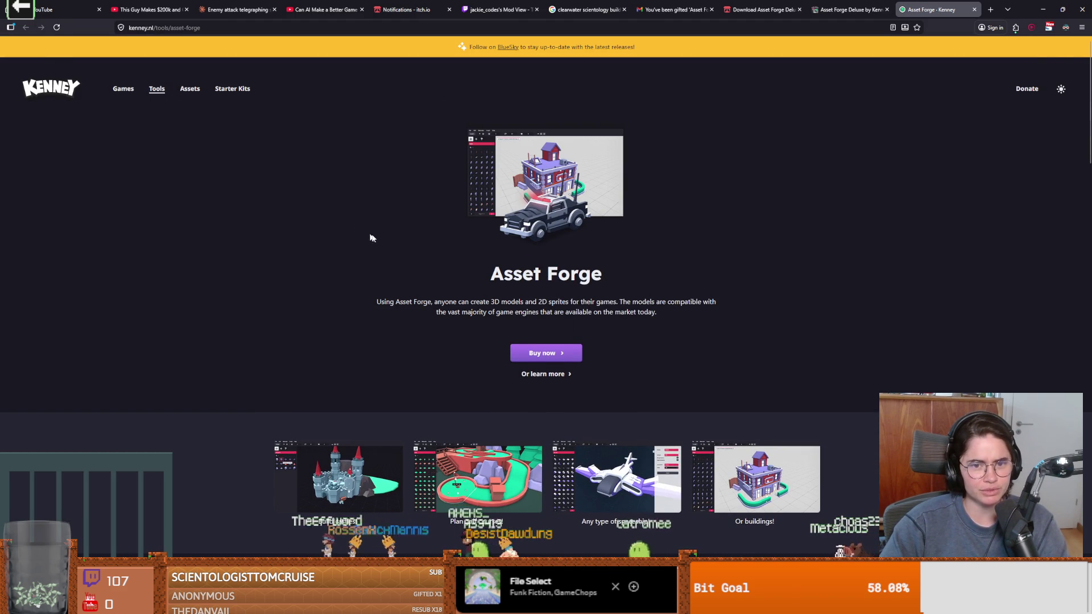
scroll(370, 237, "down", 2)
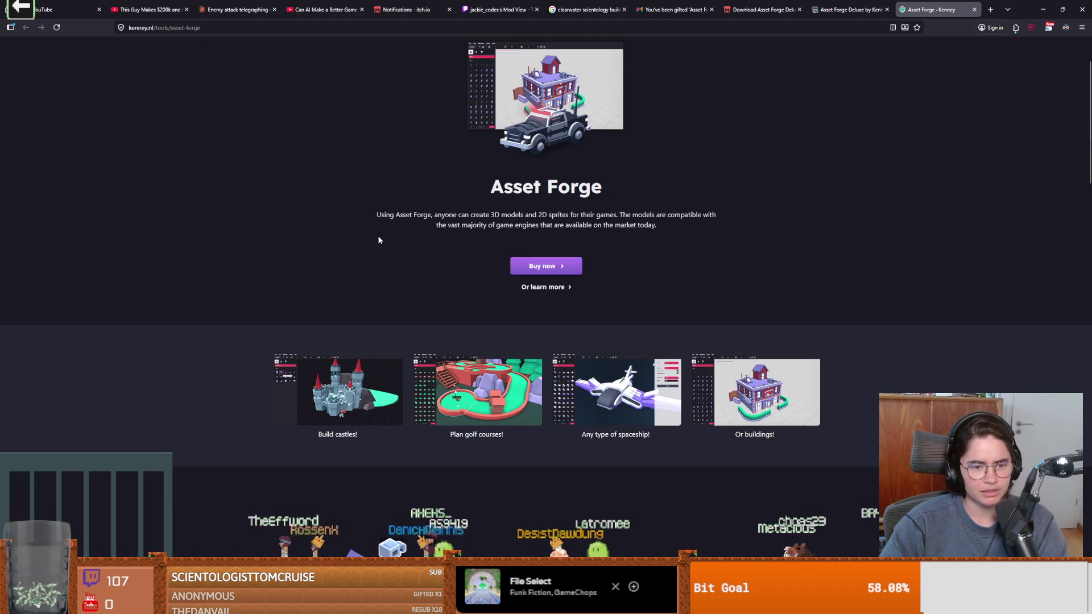
scroll(379, 240, "up", 2)
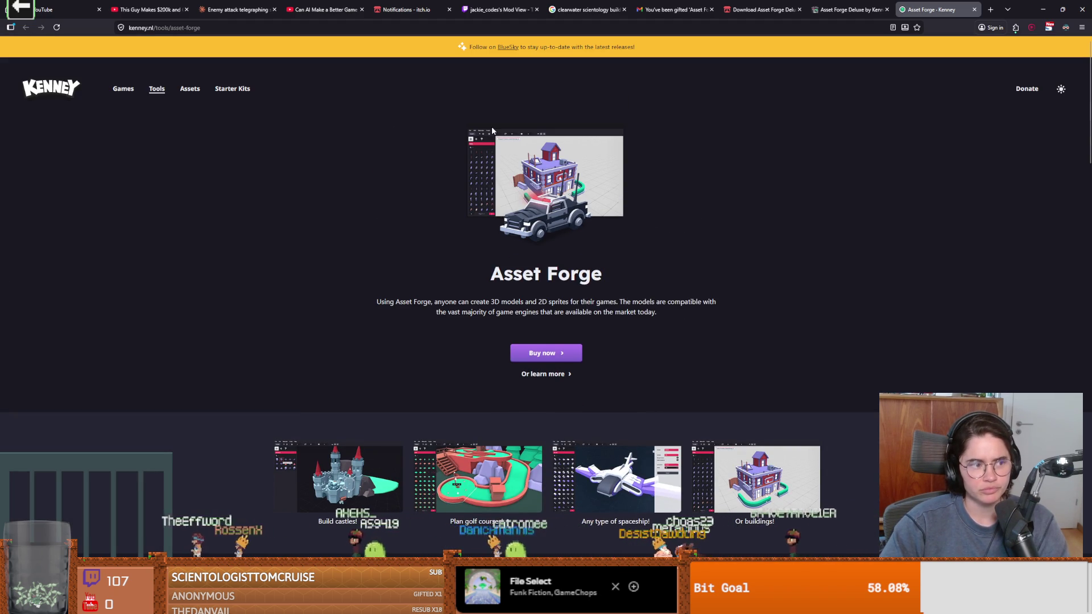
key("Print")
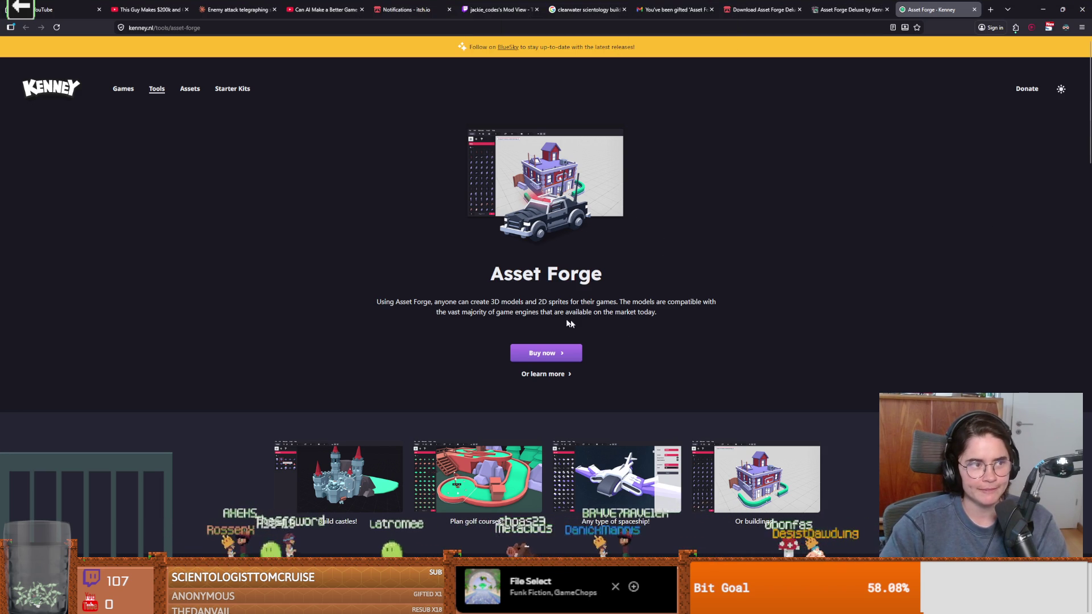
Minimize the browser to return to the Godot editor with Dungeon Roll running
scroll(390, 276, "down", 3)
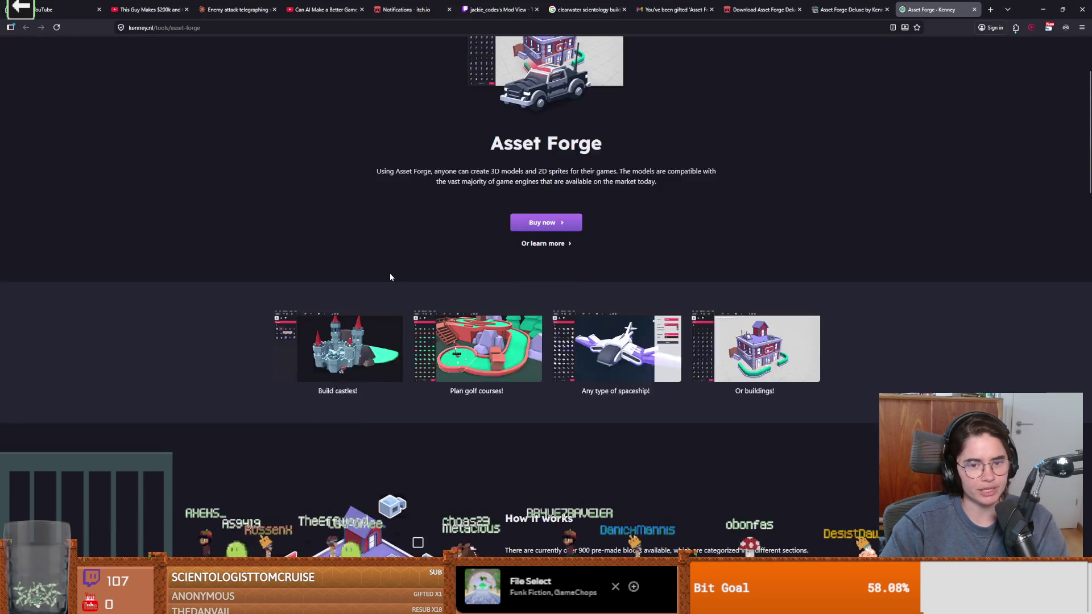
scroll(390, 276, "up", 3)
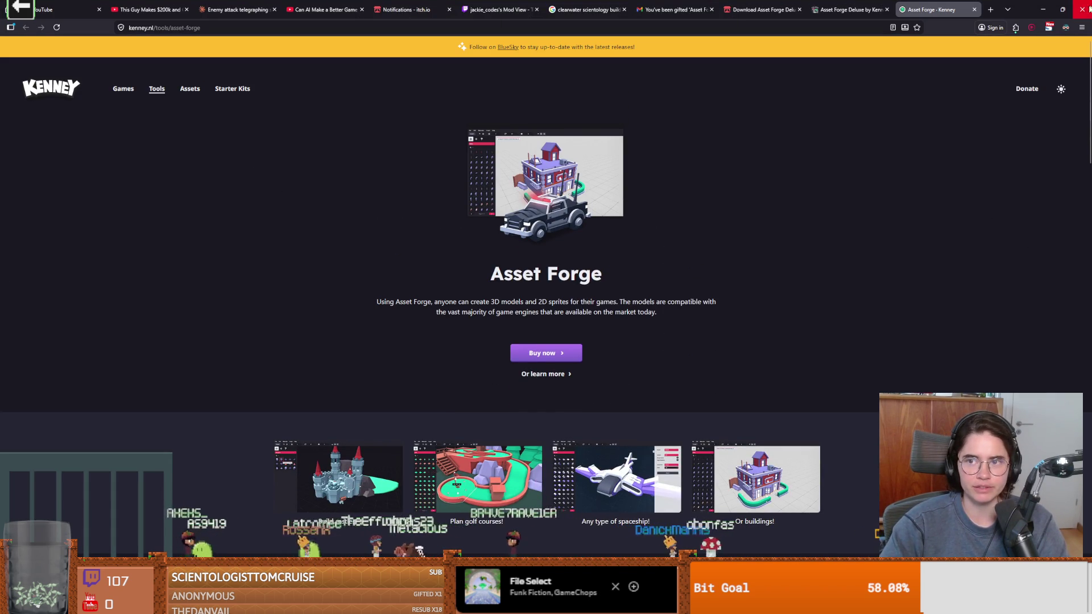
left_click(1043, 9)
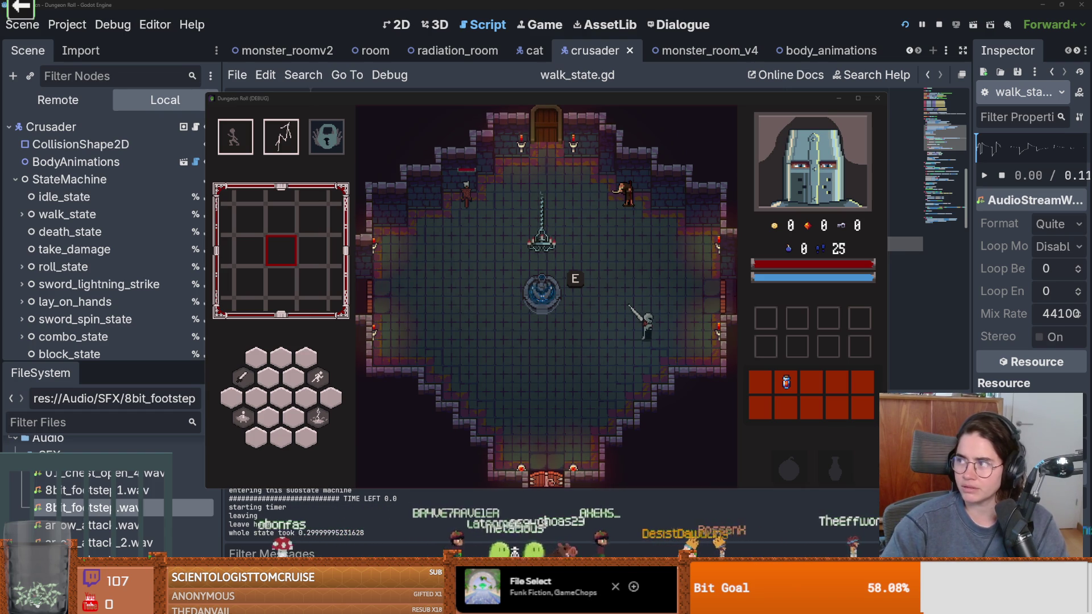
key("alt+Tab")
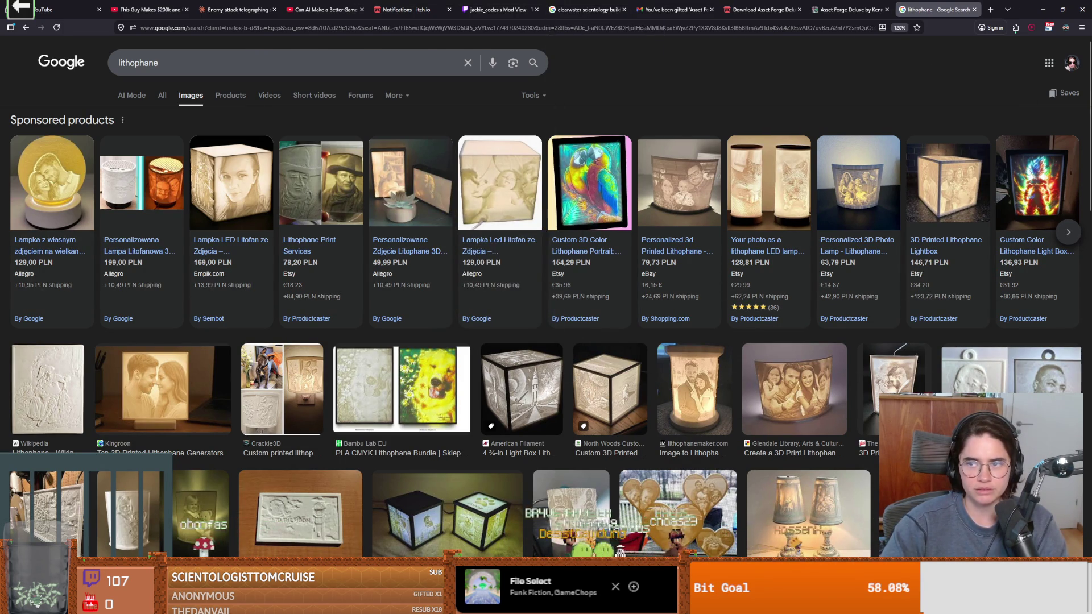
key("alt+Tab")
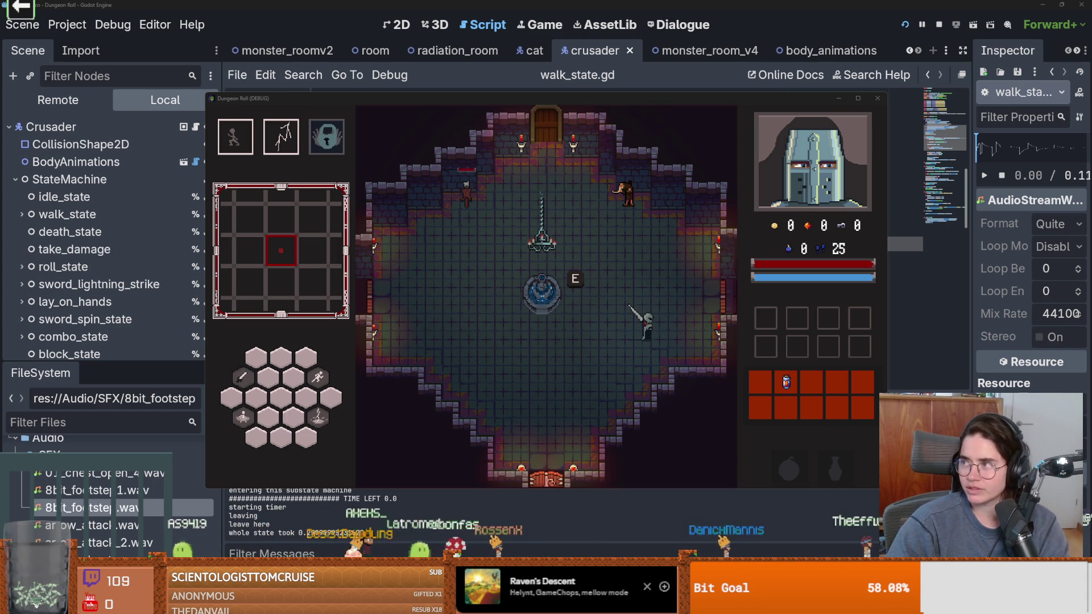
Switch to the browser and scroll down Ultimate Guitar's Top 100 tabs by hits list
key("alt+Tab")
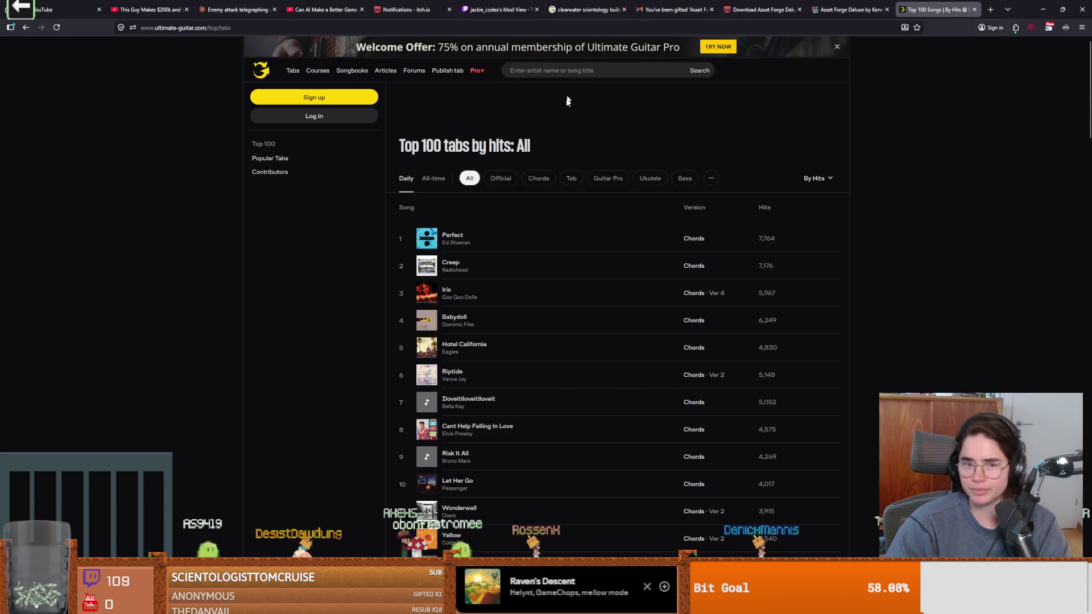
scroll(557, 316, "down", 5)
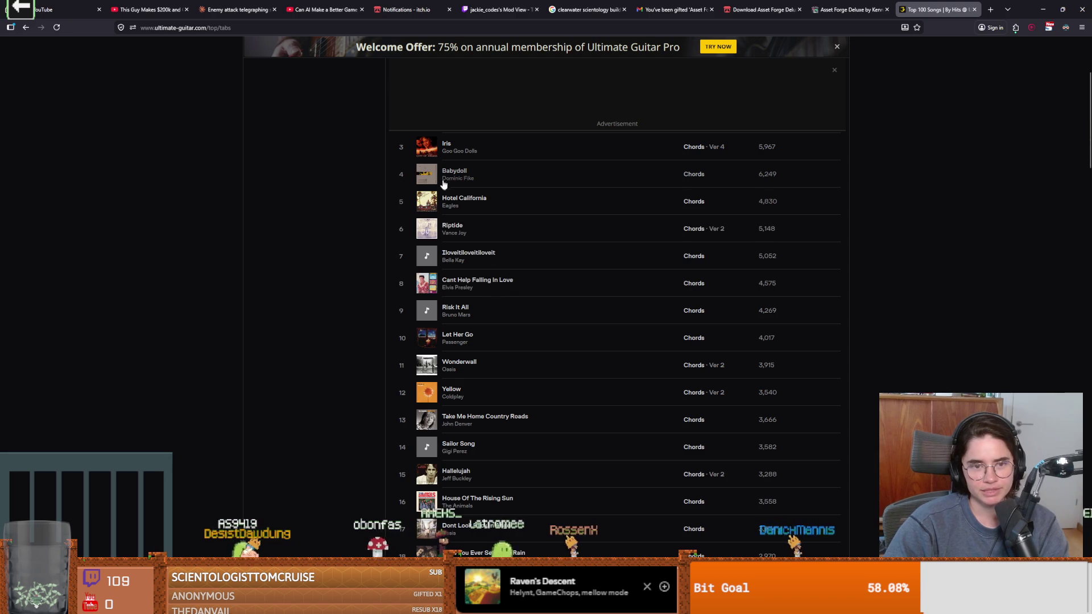
scroll(483, 307, "down", 2)
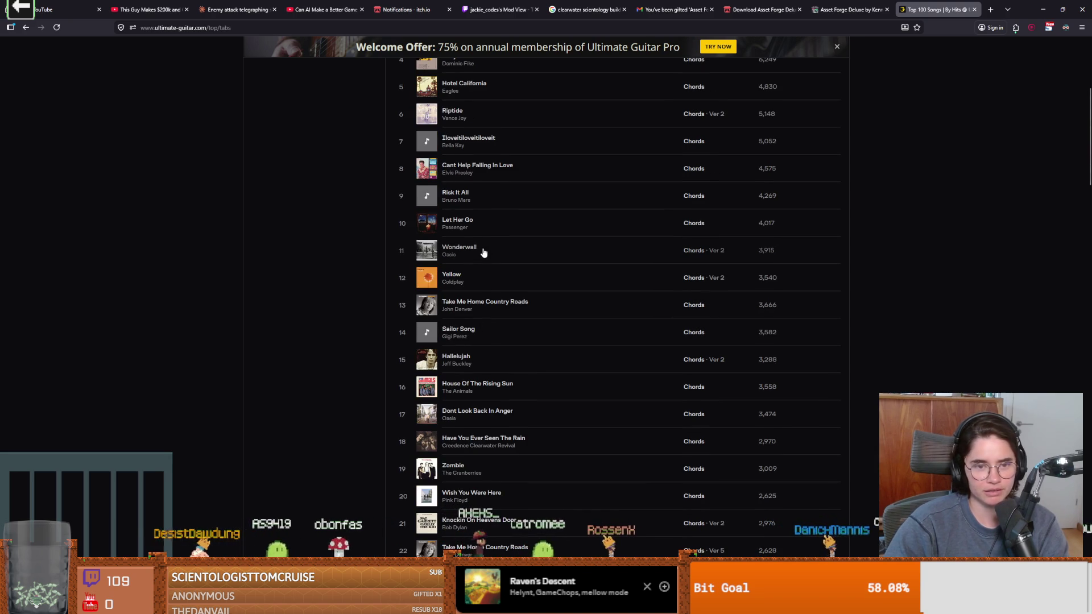
Open the chords for Coldplay's 'Yellow', then go back to the Top 100 list
left_click(455, 276)
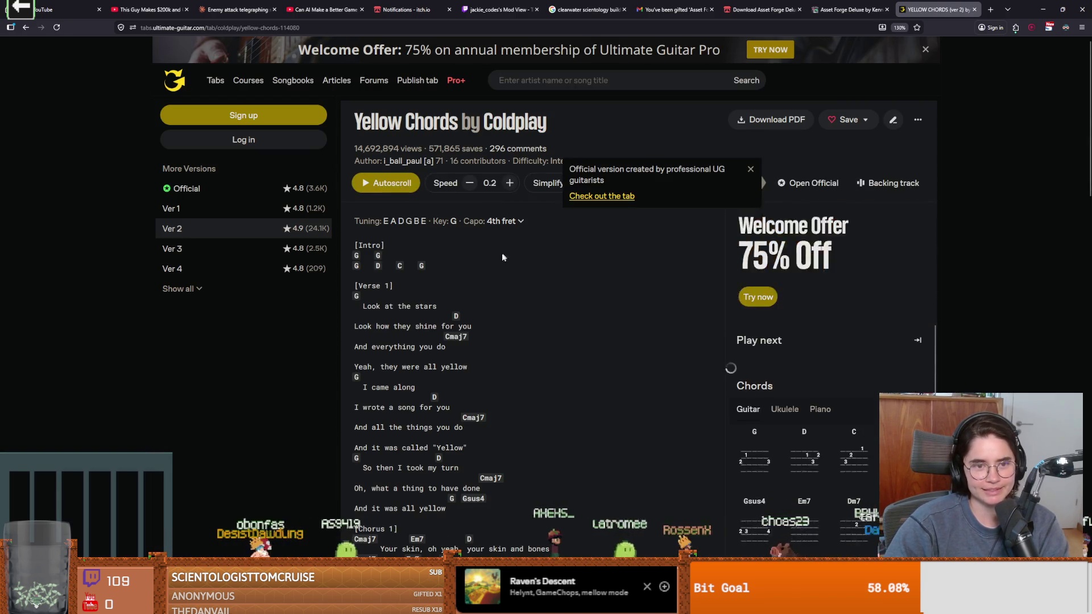
scroll(490, 275, "up", 1)
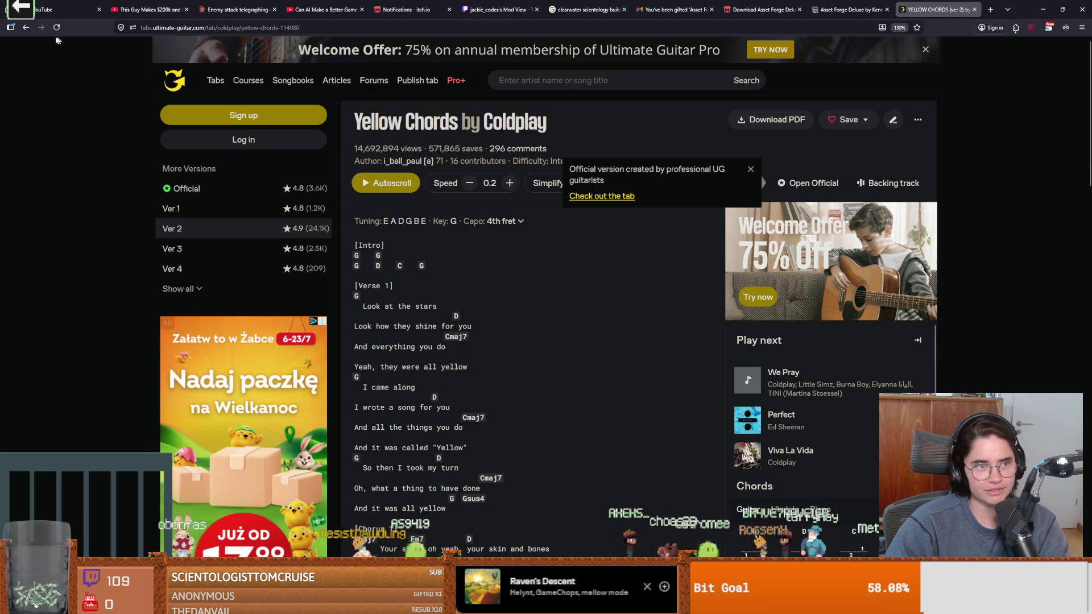
key("alt+Left")
Scroll down the Top 100 list toward its end, past ranks 81 to 97
scroll(476, 302, "down", 2)
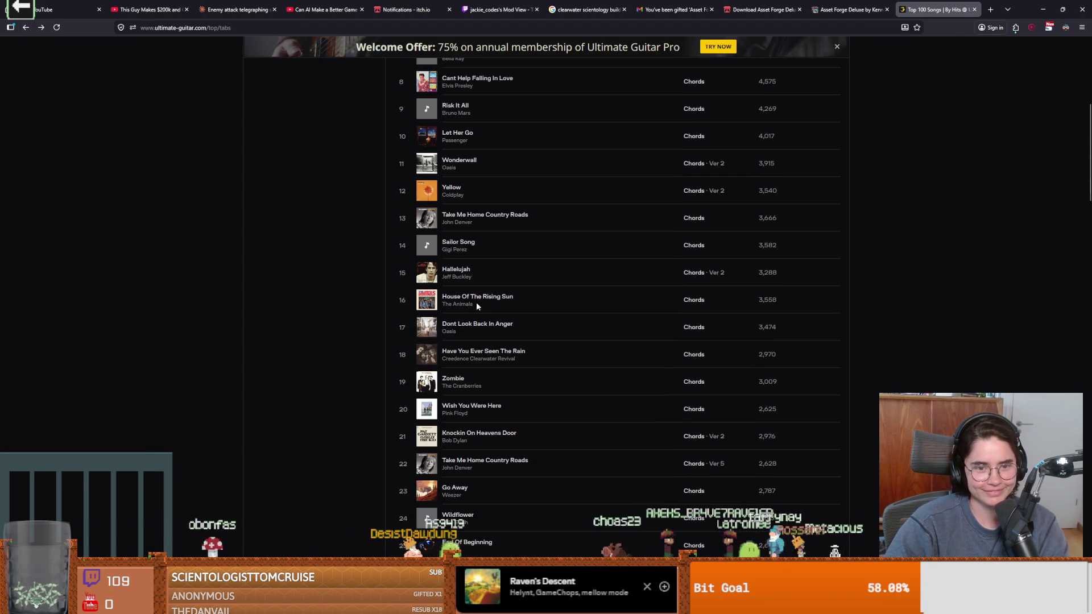
scroll(483, 283, "down", 1)
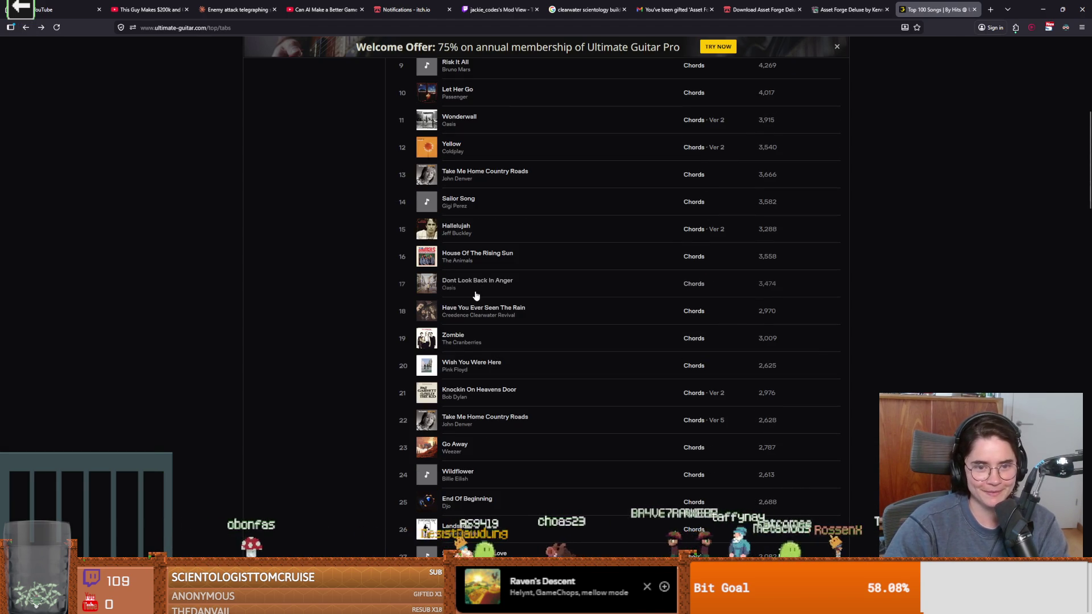
scroll(476, 290, "down", 3)
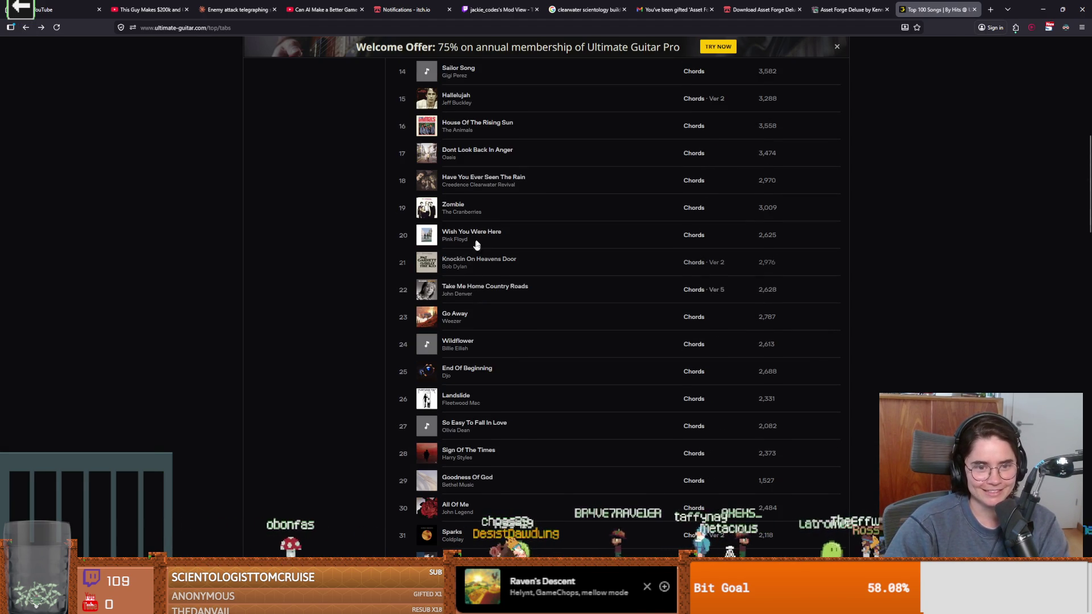
scroll(476, 238, "down", 2)
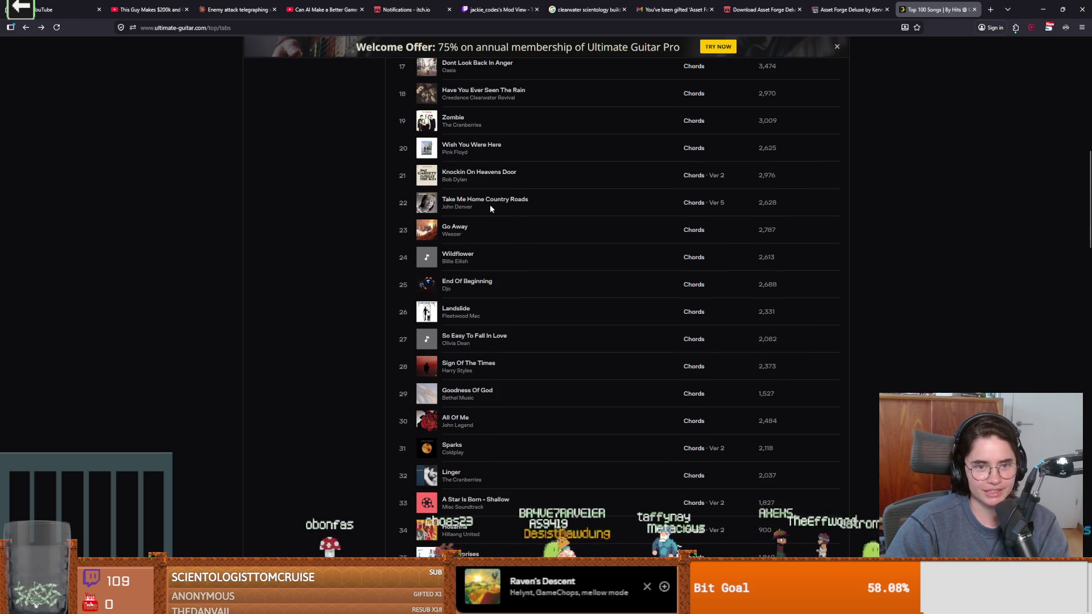
scroll(491, 207, "down", 2)
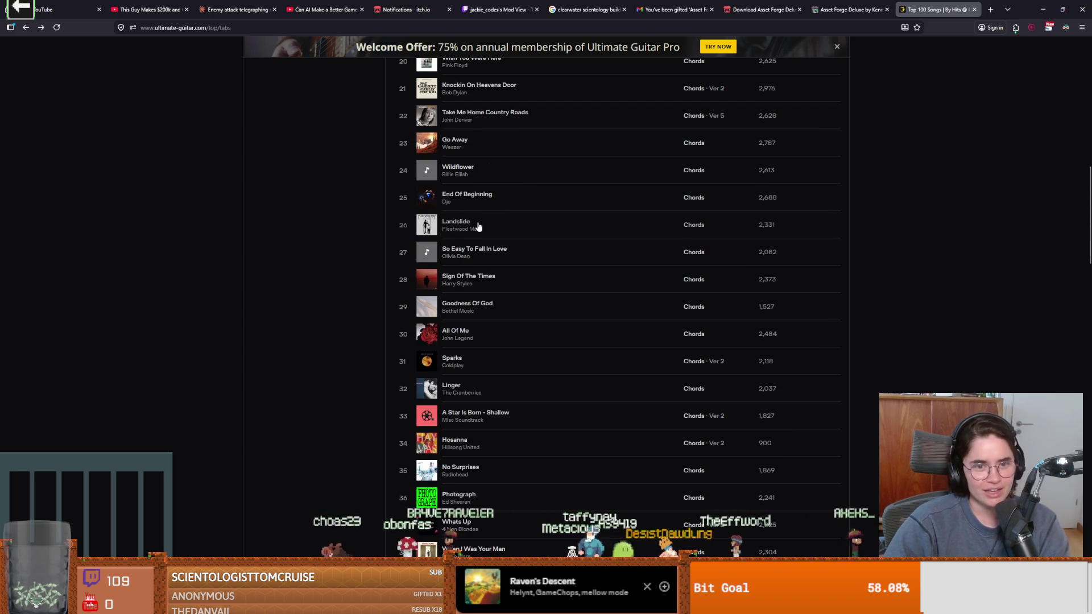
scroll(472, 244, "down", 4)
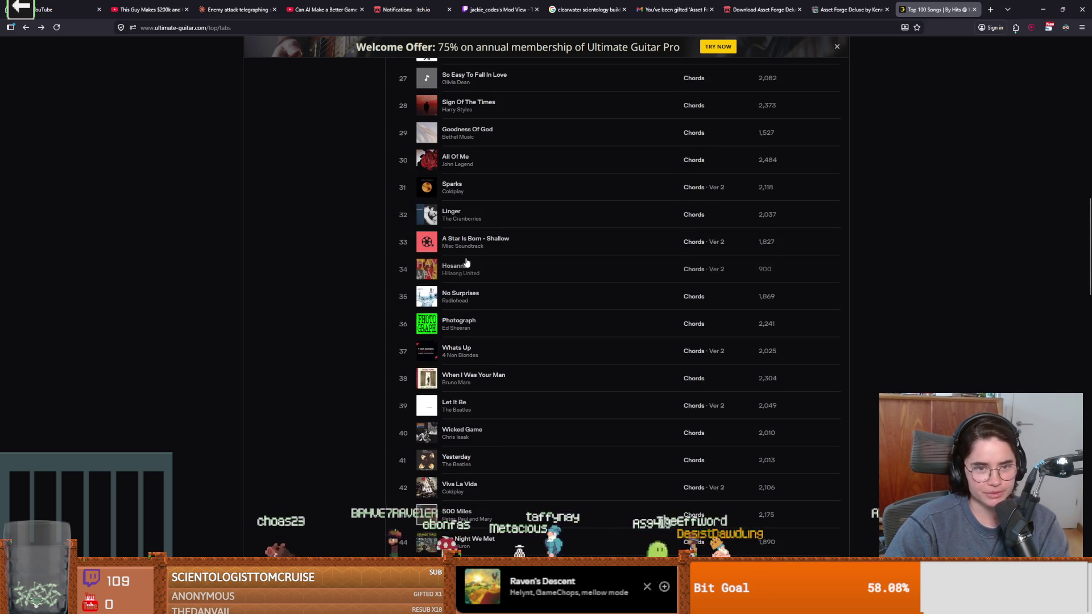
scroll(467, 262, "down", 2)
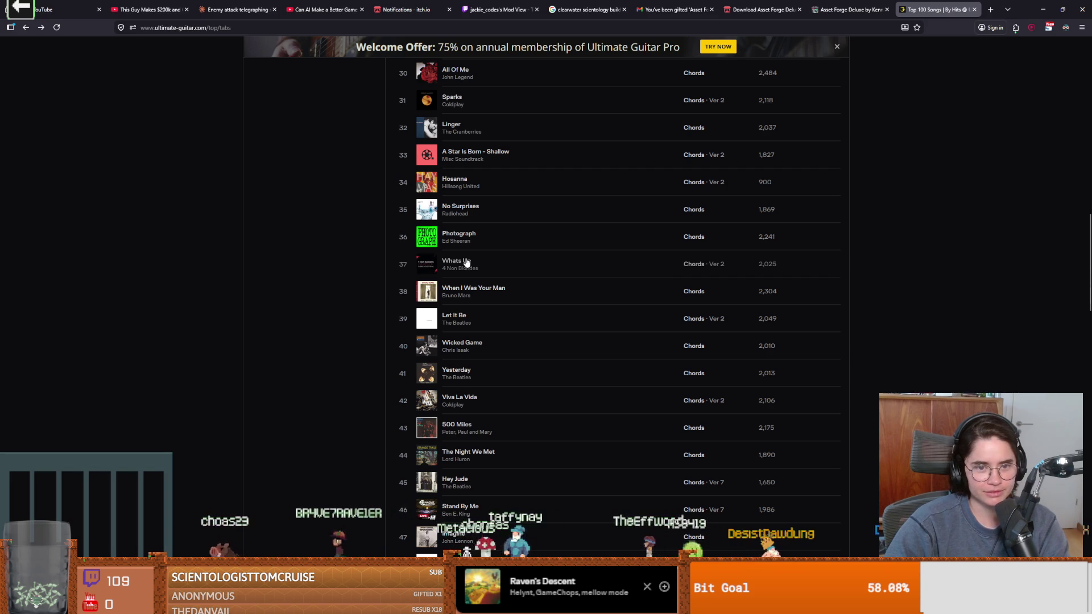
scroll(466, 262, "up", 2)
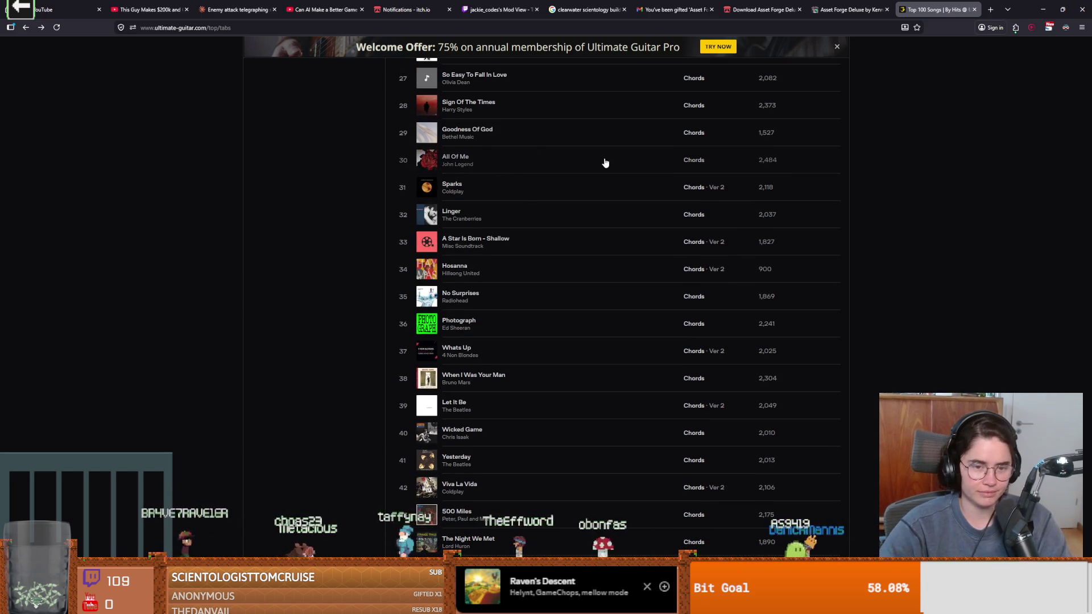
scroll(601, 223, "down", 1)
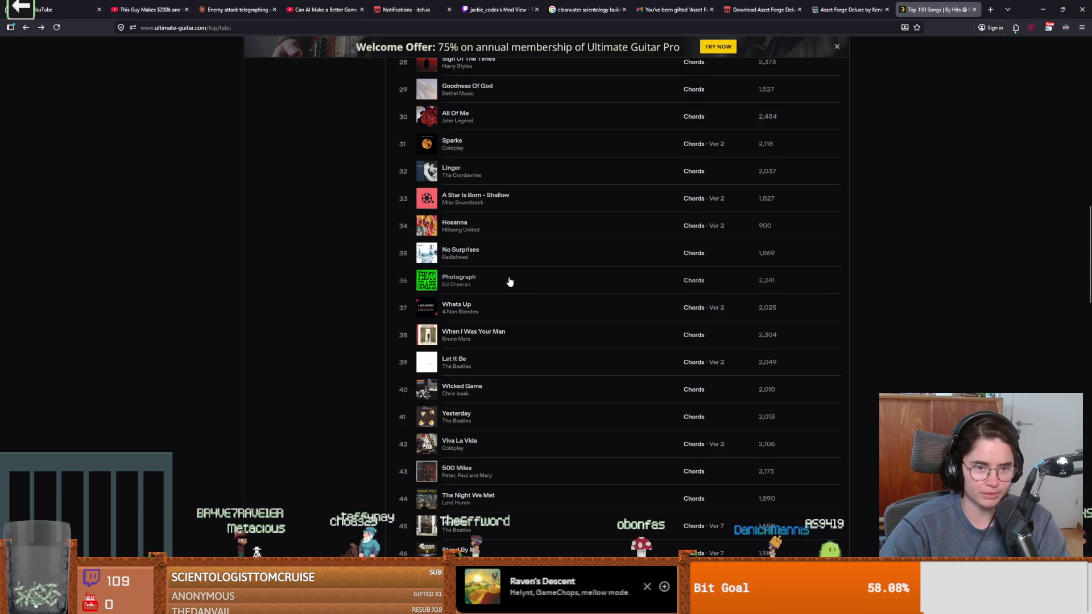
scroll(510, 282, "down", 1)
scroll(502, 274, "down", 4)
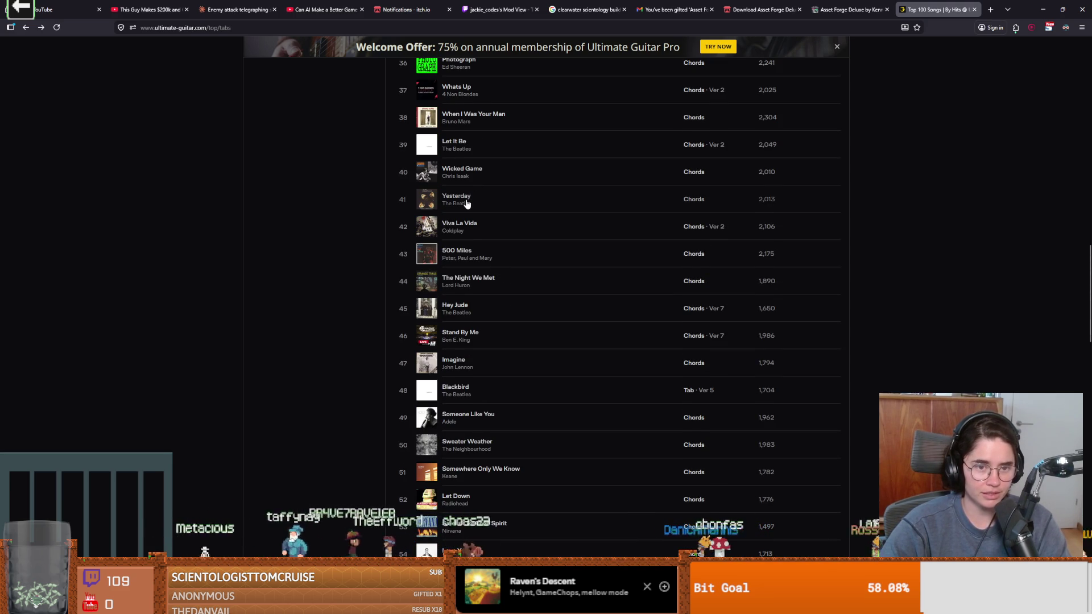
scroll(465, 205, "down", 2)
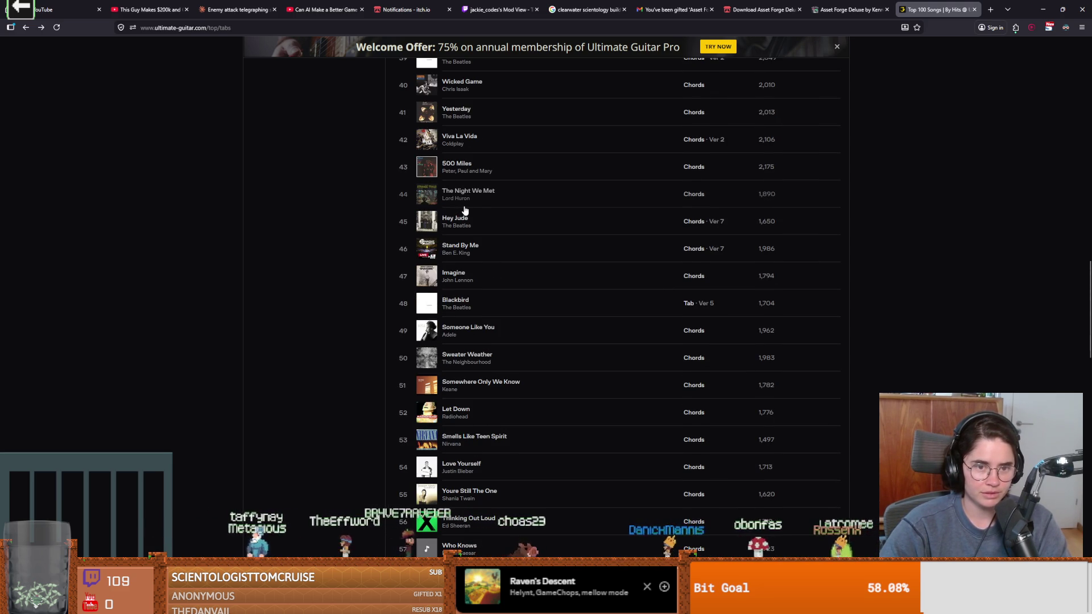
scroll(464, 211, "down", 1)
scroll(465, 209, "down", 3)
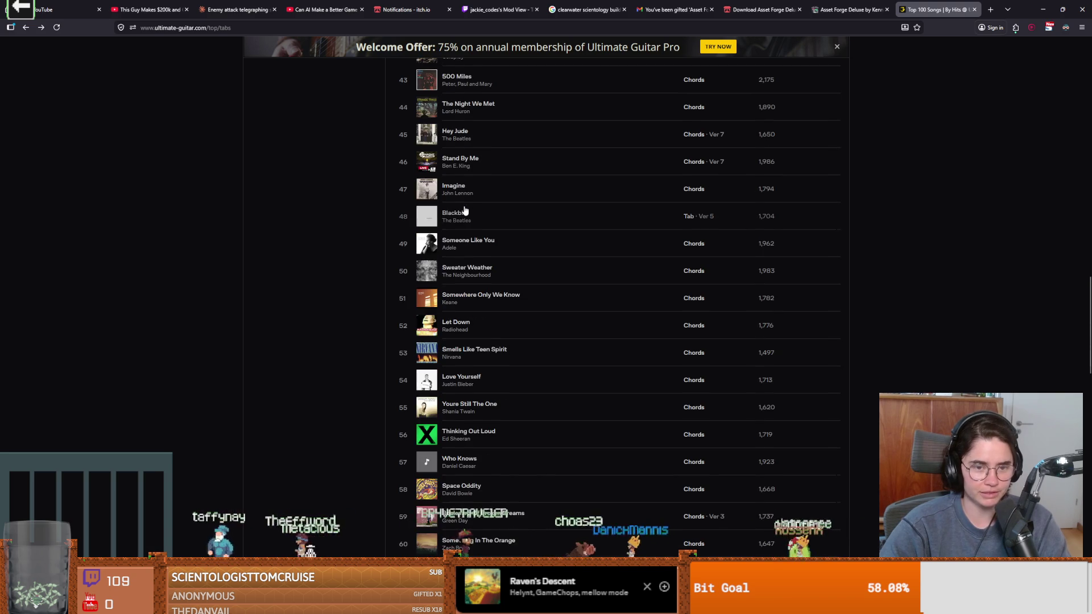
scroll(484, 204, "down", 1)
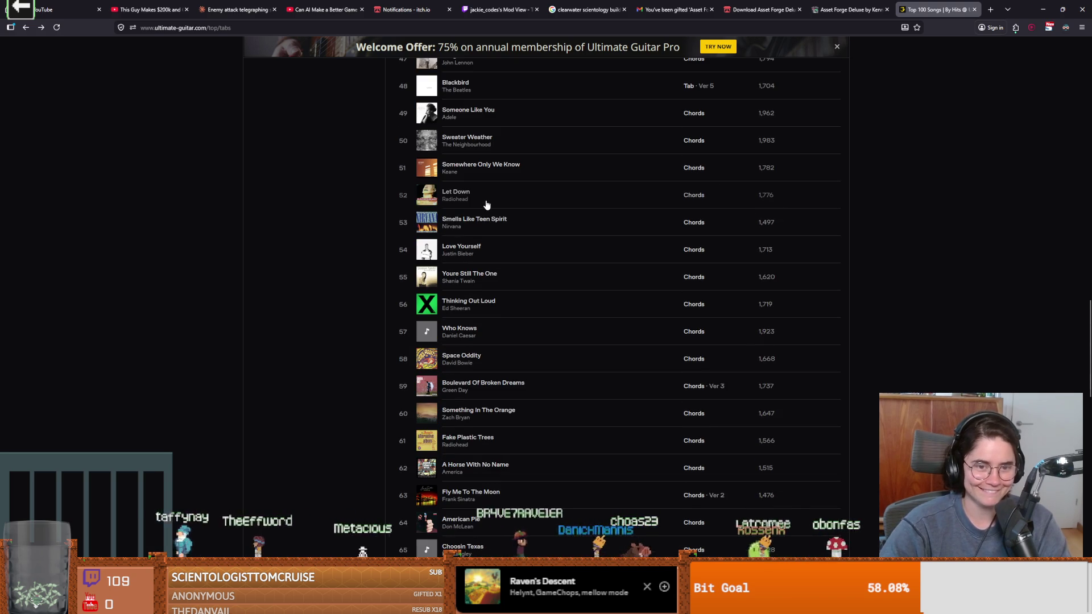
scroll(496, 237, "down", 1)
scroll(496, 237, "down", 4)
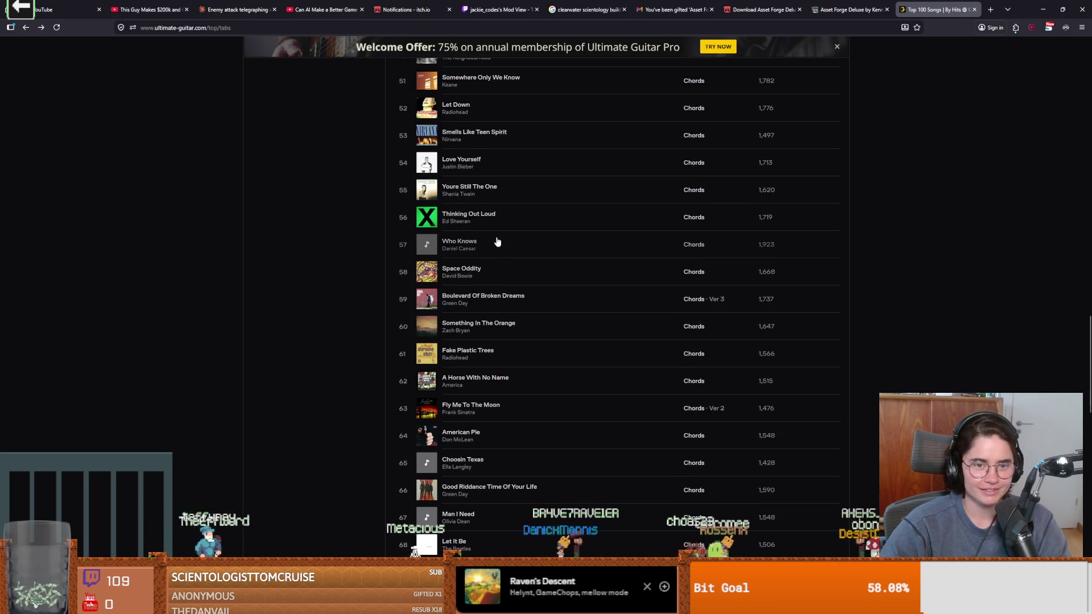
scroll(496, 241, "up", 1)
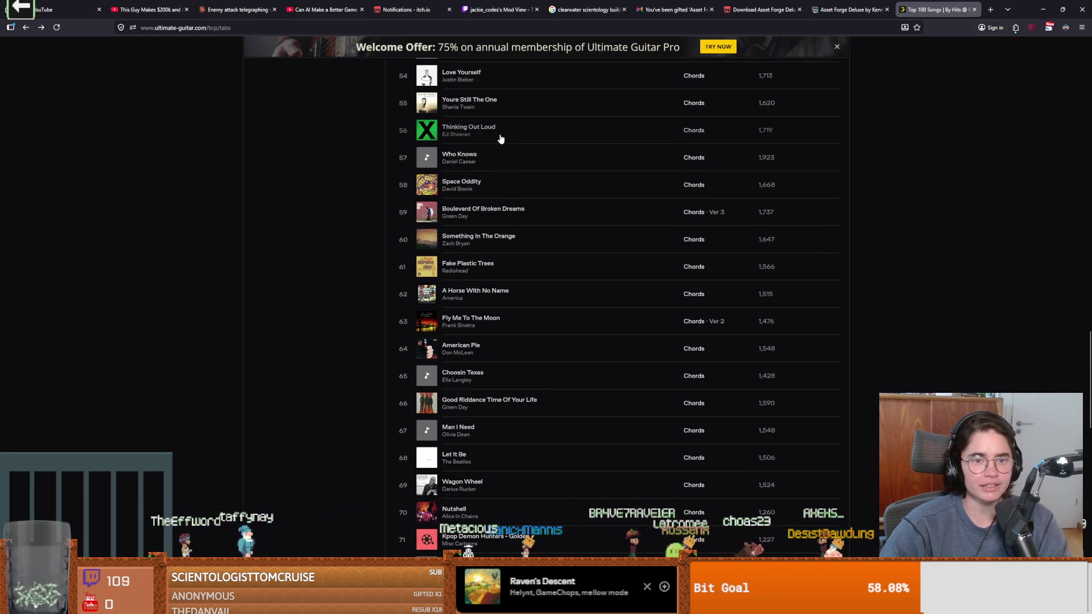
scroll(497, 238, "down", 1)
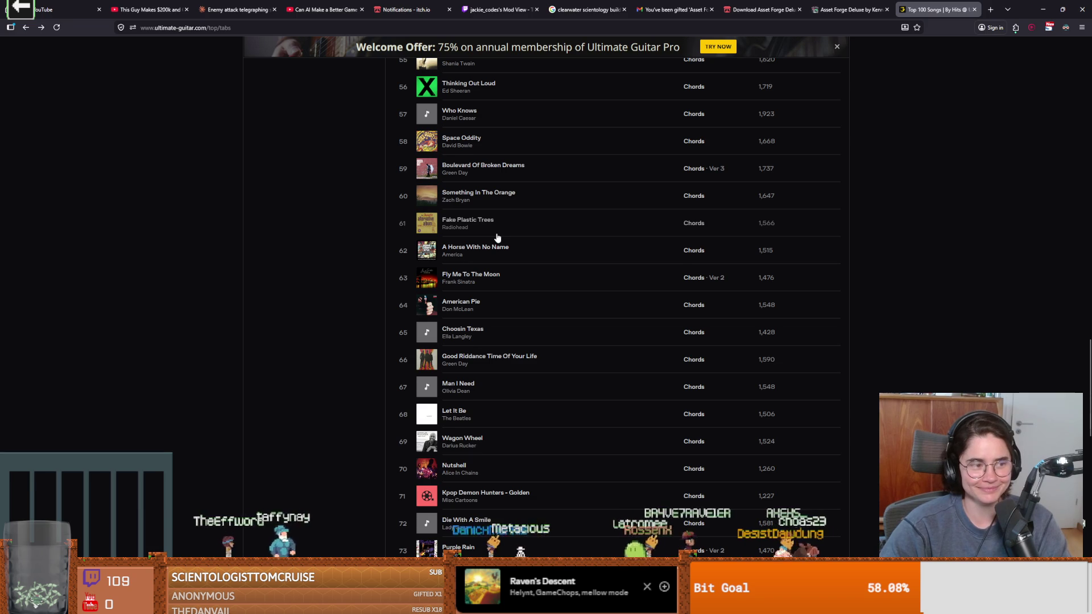
scroll(498, 238, "down", 5)
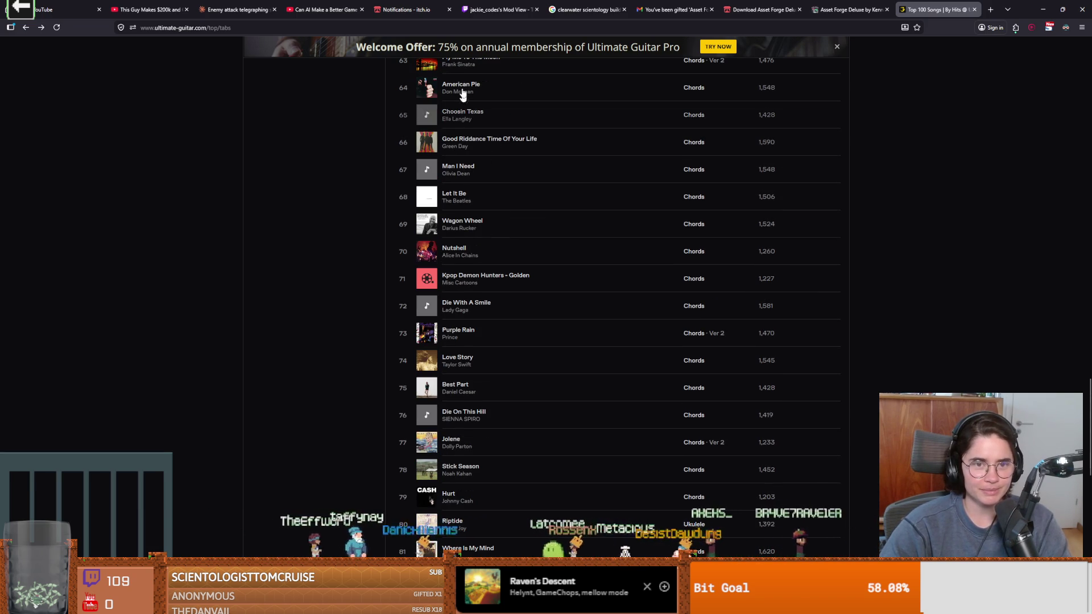
scroll(512, 250, "down", 4)
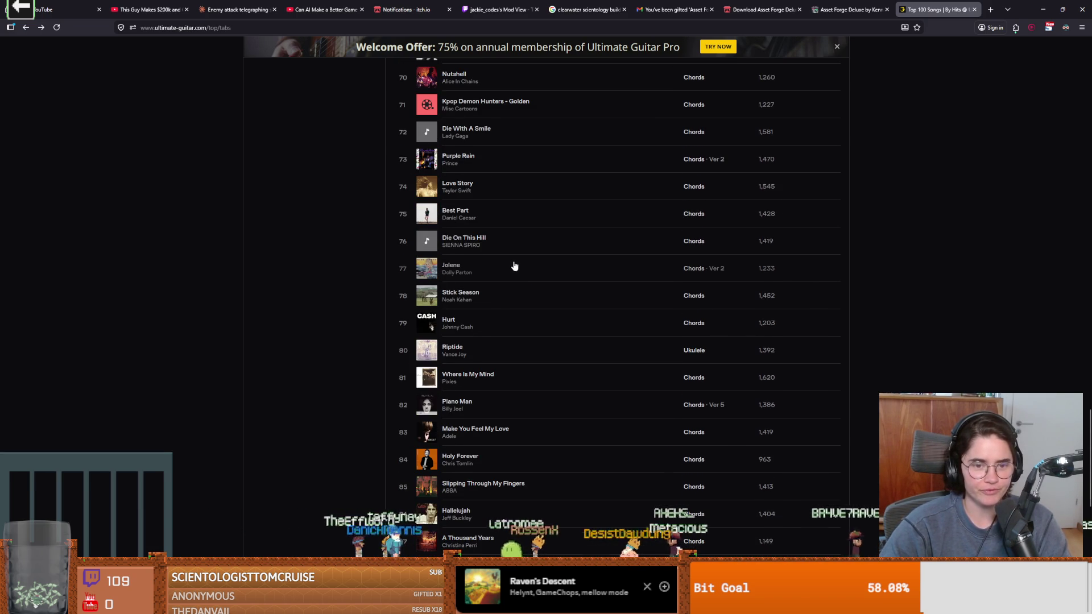
scroll(515, 266, "down", 4)
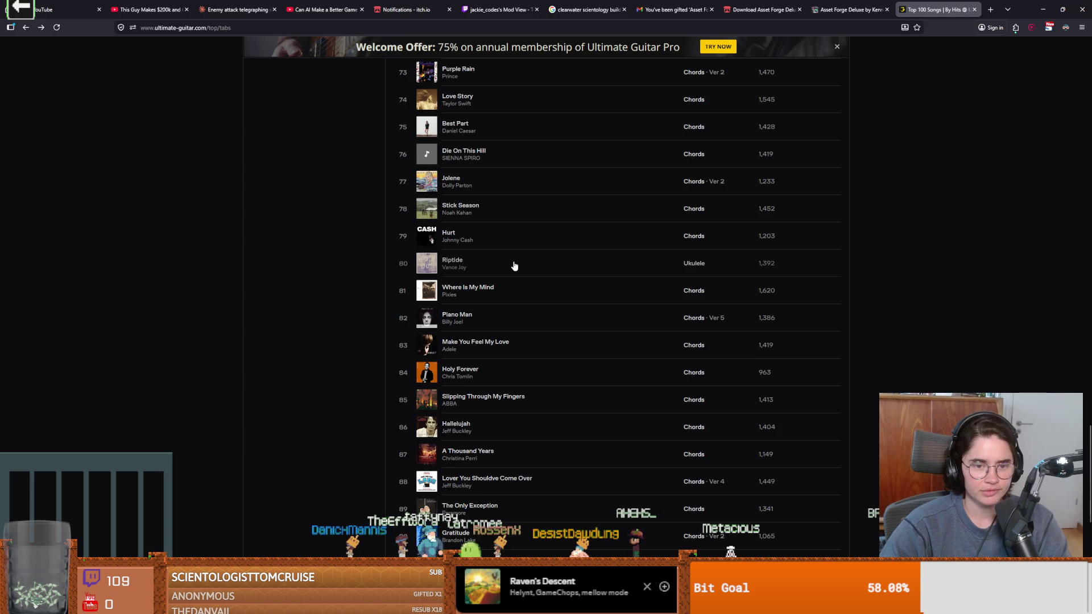
scroll(514, 266, "down", 3)
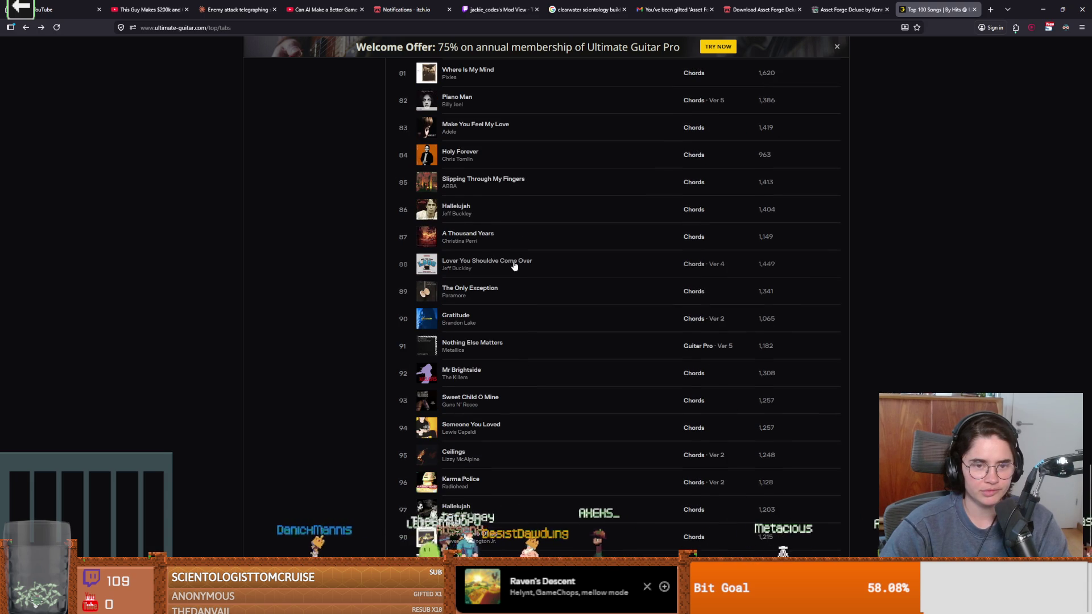
scroll(514, 266, "down", 3)
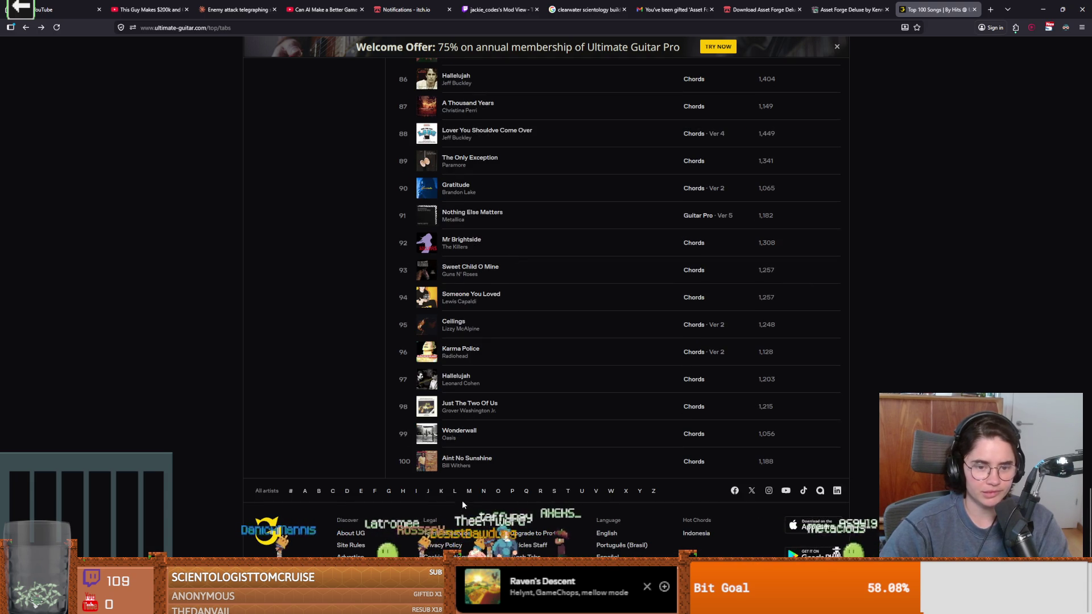
left_click(305, 491)
scroll(370, 487, "down", 13)
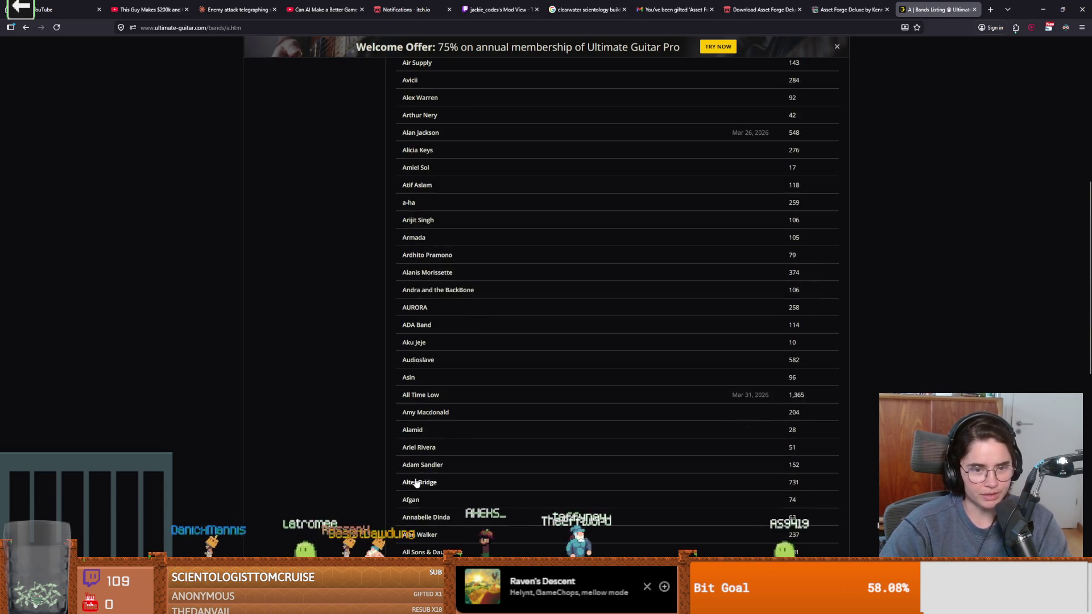
scroll(416, 481, "up", 2)
scroll(438, 455, "down", 4)
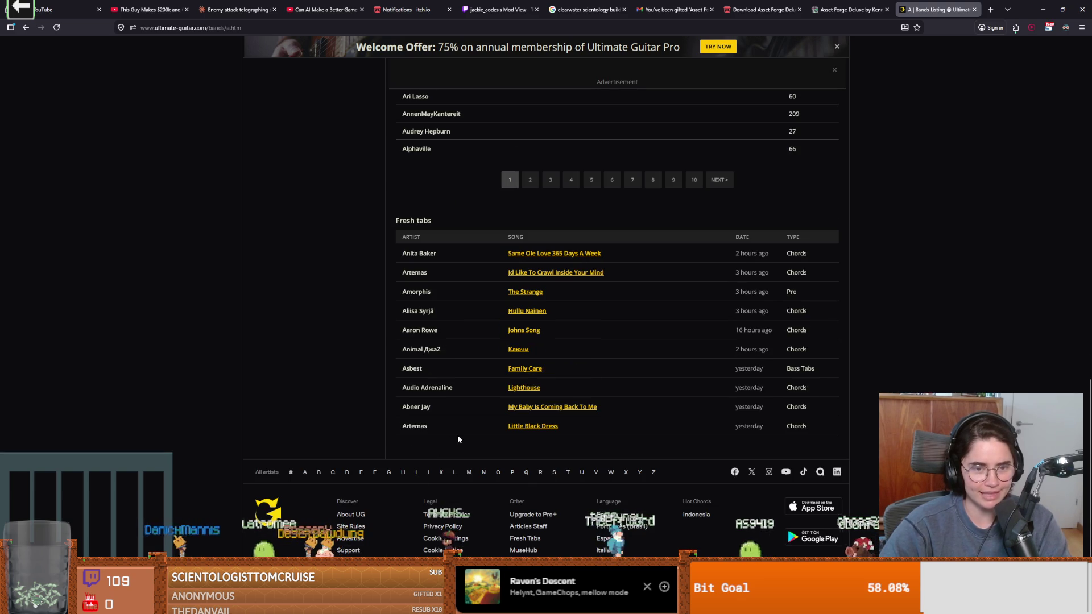
scroll(449, 432, "up", 5)
scroll(436, 426, "up", 10)
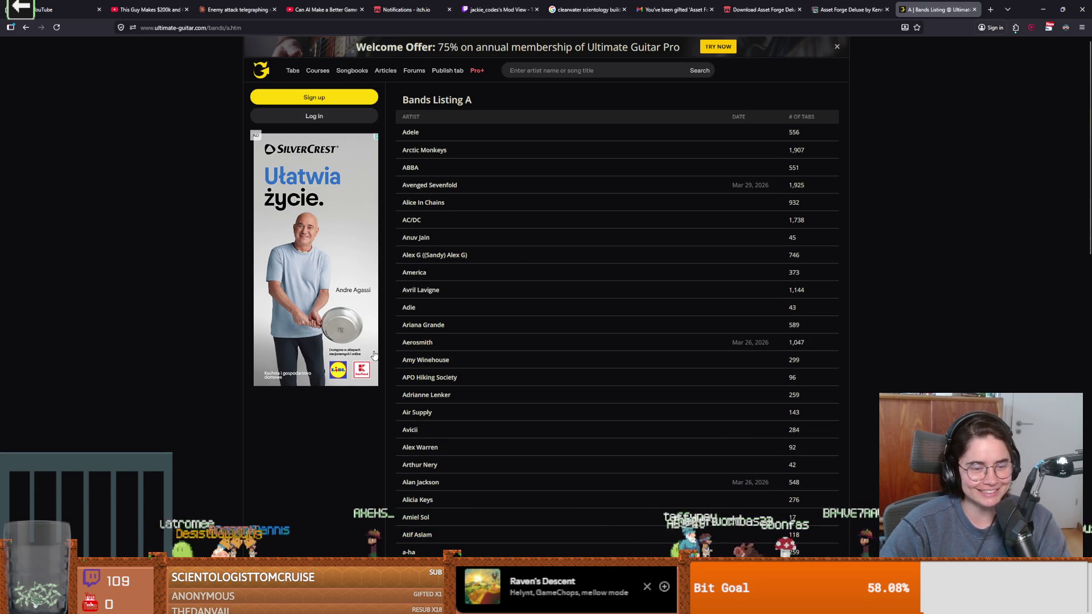
left_click(25, 29)
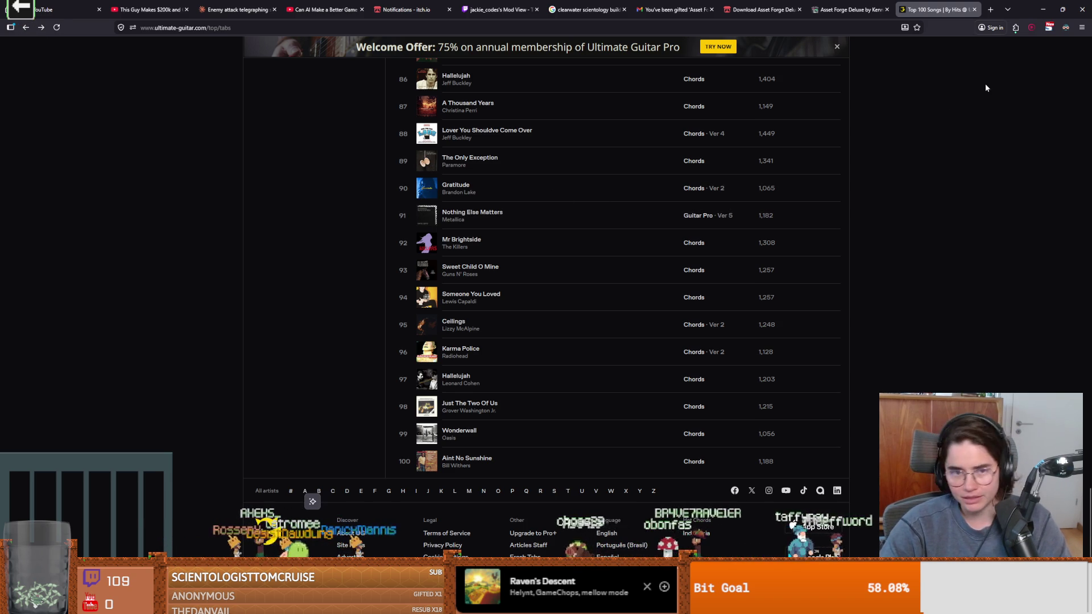
Scroll back up to Perfect, Creep and Iris, then switch back to the Godot editor
scroll(668, 178, "up", 4)
scroll(667, 178, "up", 20)
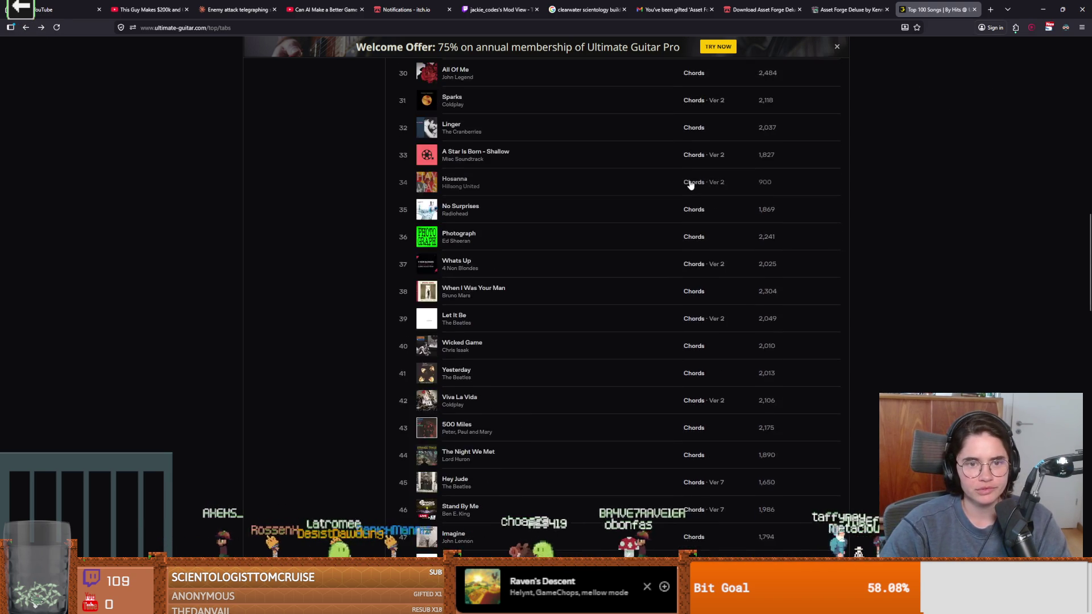
scroll(690, 183, "up", 6)
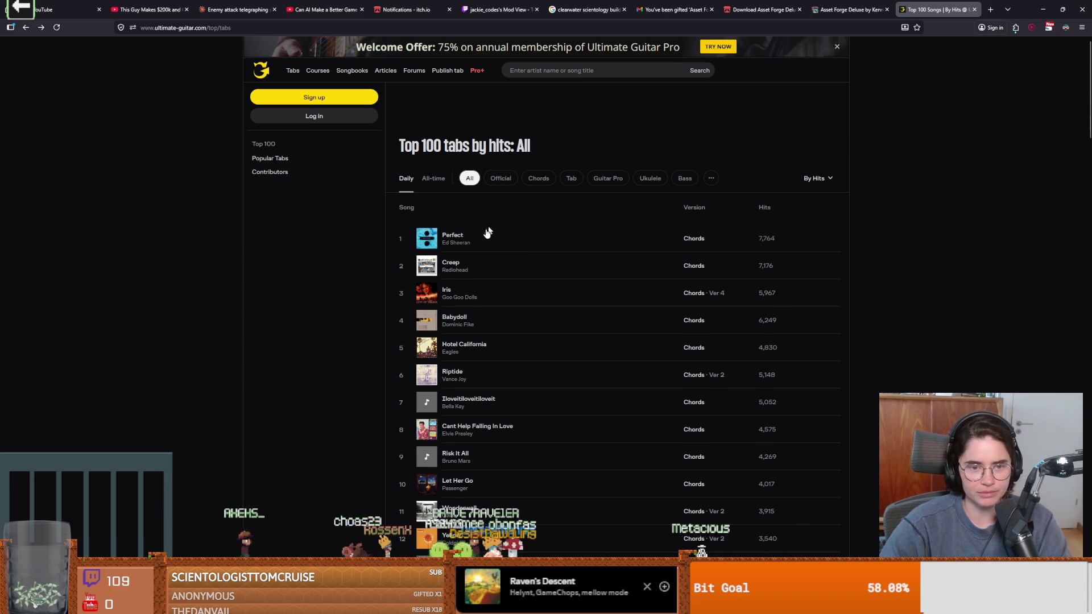
scroll(477, 245, "down", 2)
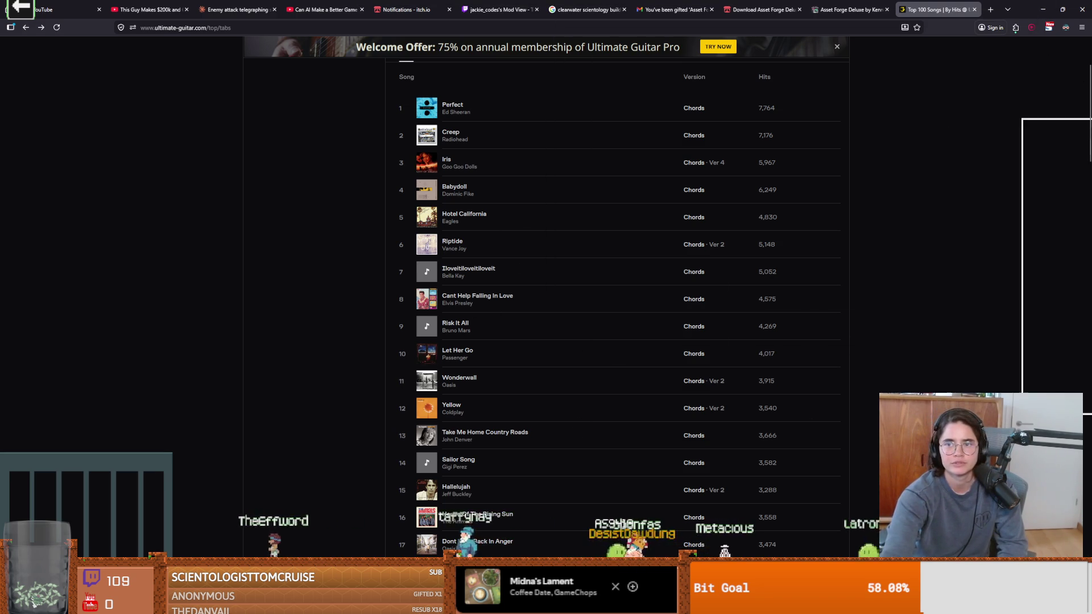
key("alt+Tab")
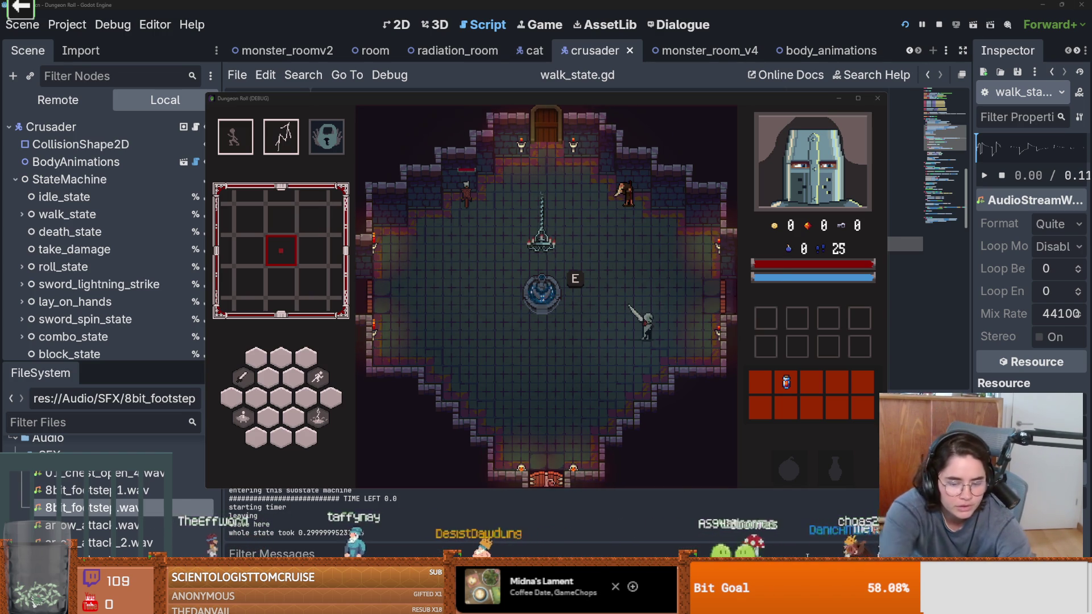
Search 'pia' in the Start menu and launch Piano V2
key("super")
type("pia")
key("Return")
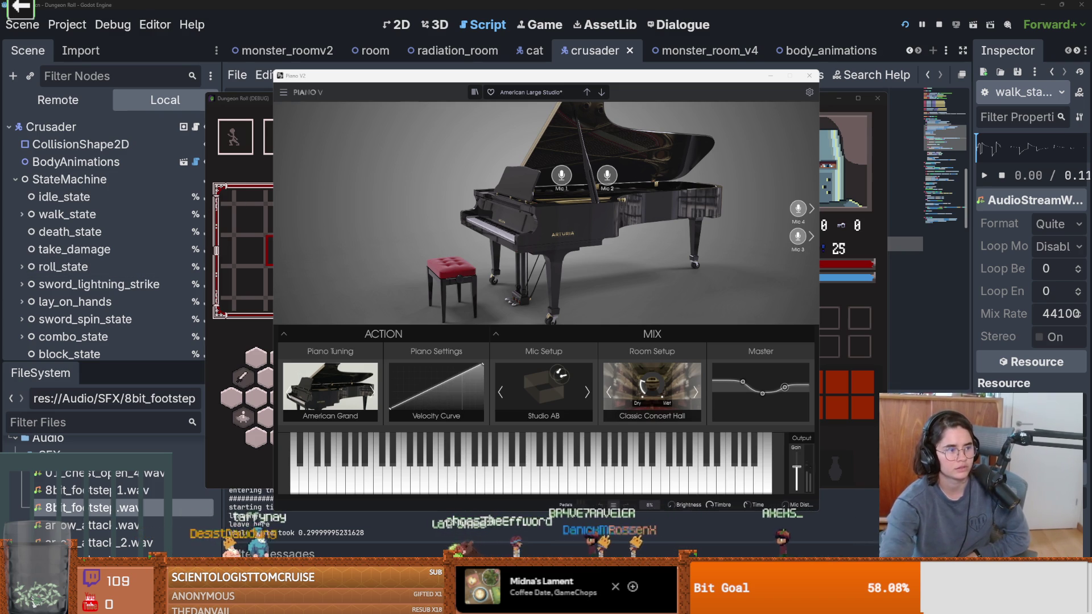
Browse Piano V's main menu and side panel pages, then open Audio Midi Settings
left_click(284, 92)
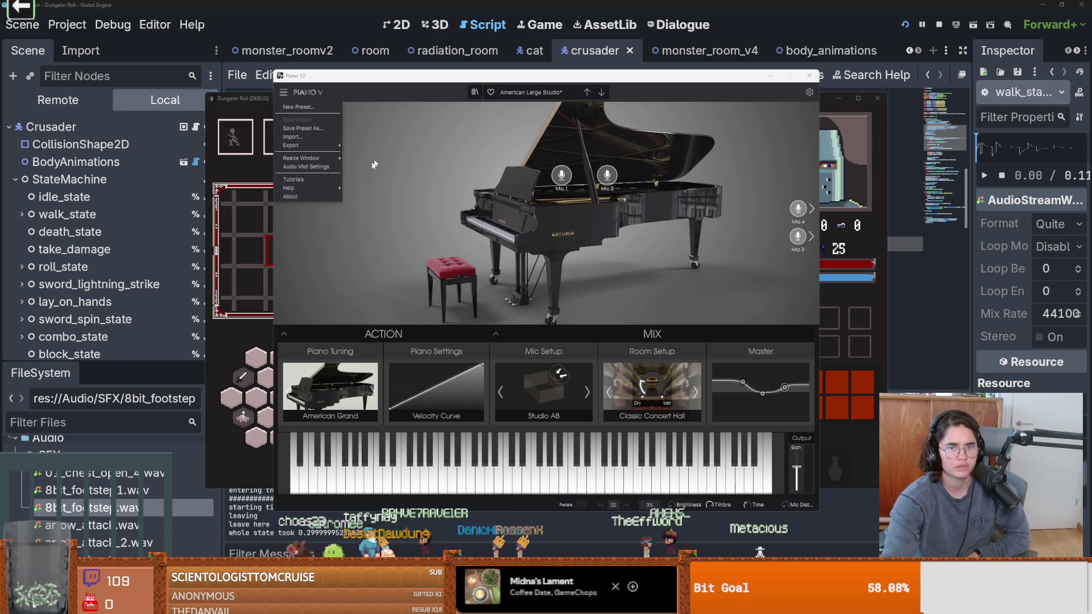
left_click(425, 172)
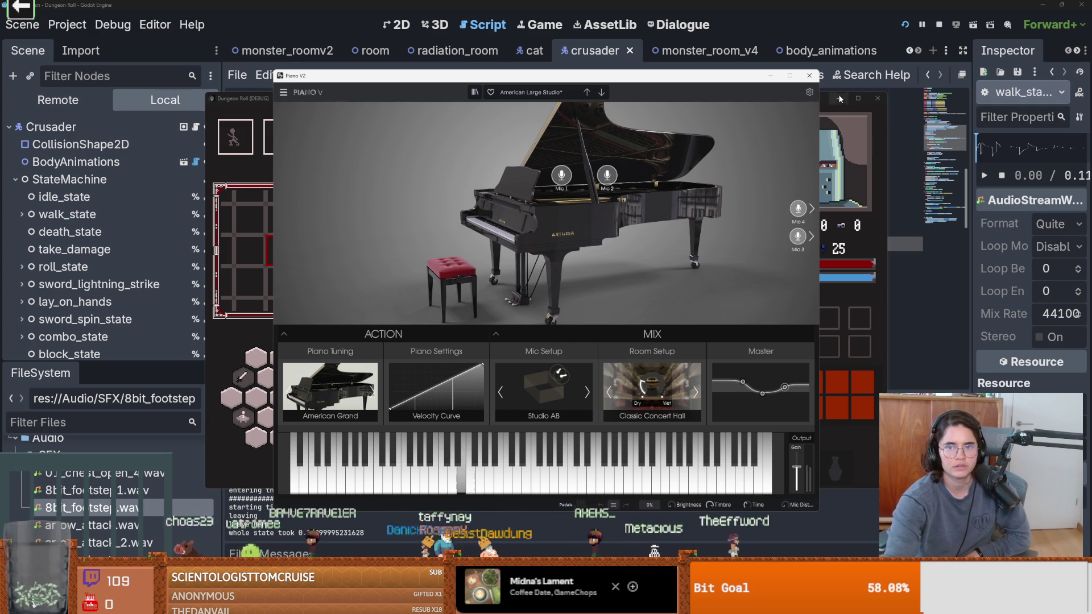
left_click(809, 92)
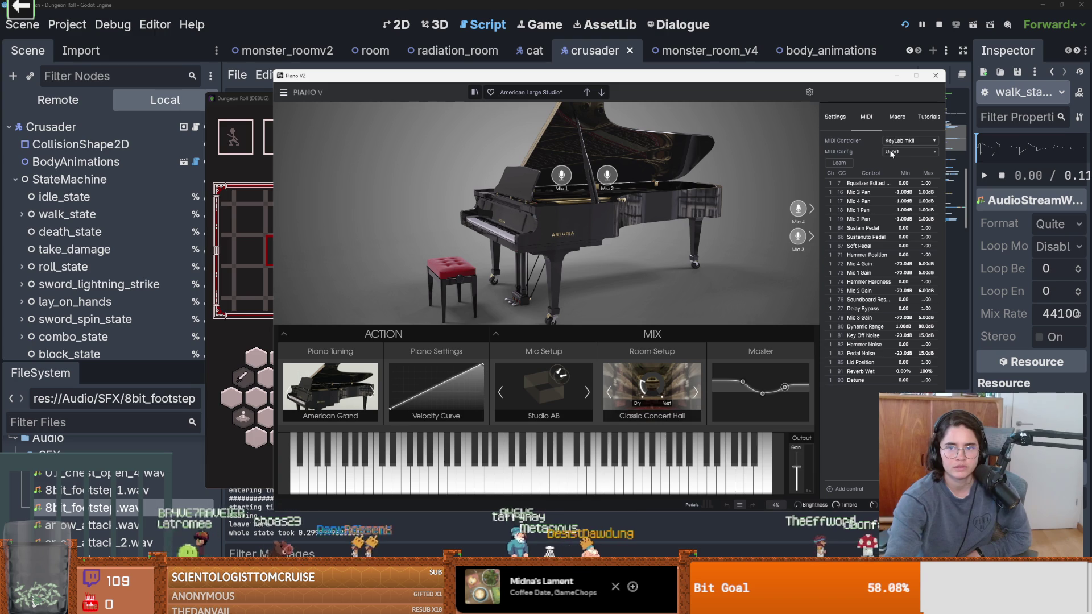
left_click(897, 118)
left_click(929, 117)
left_click(835, 117)
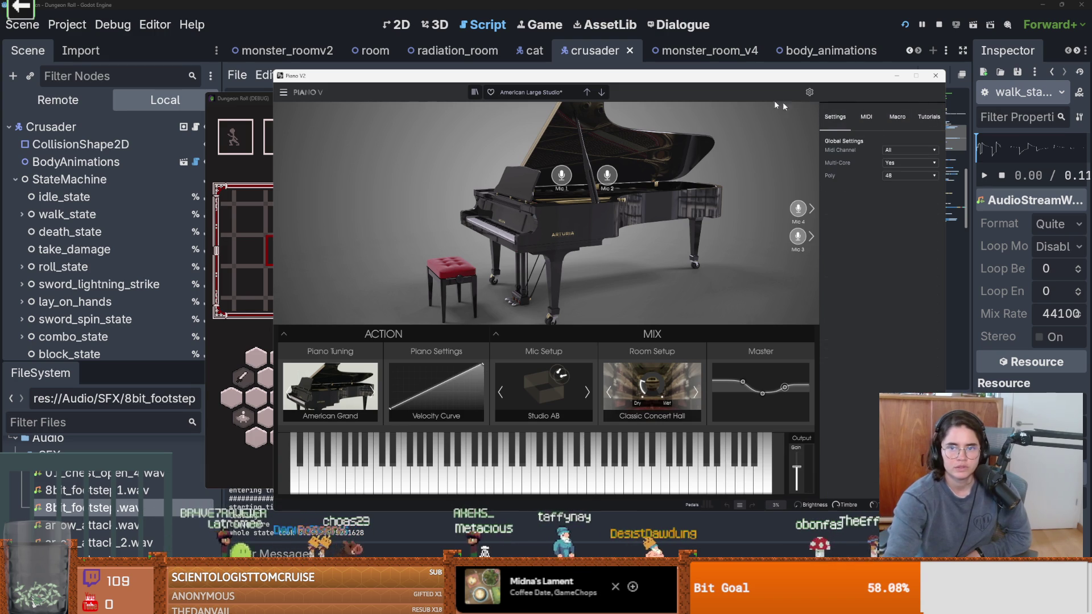
left_click(284, 93)
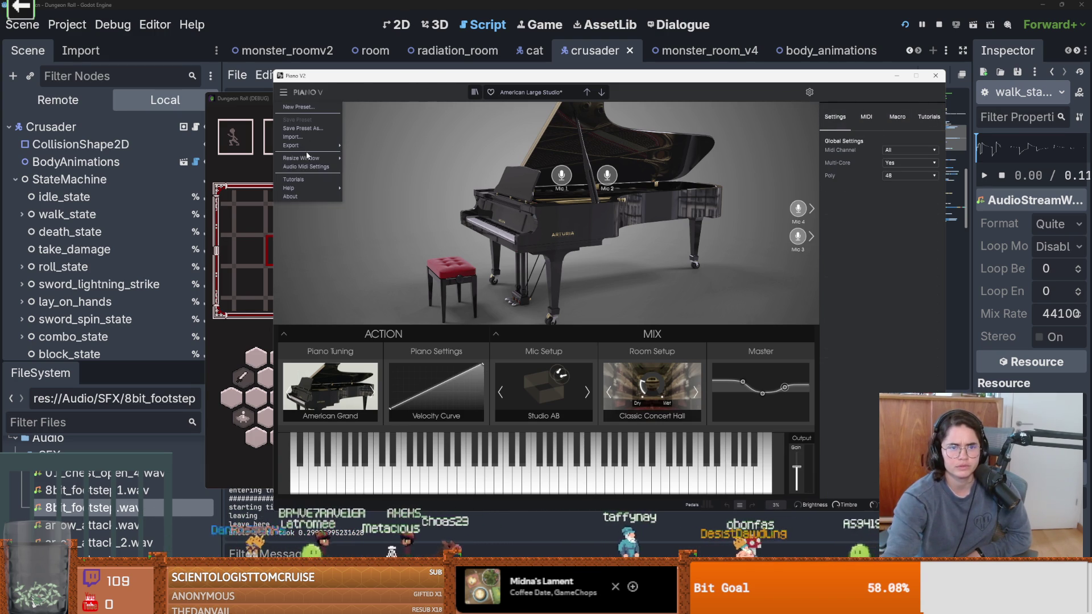
left_click(314, 167)
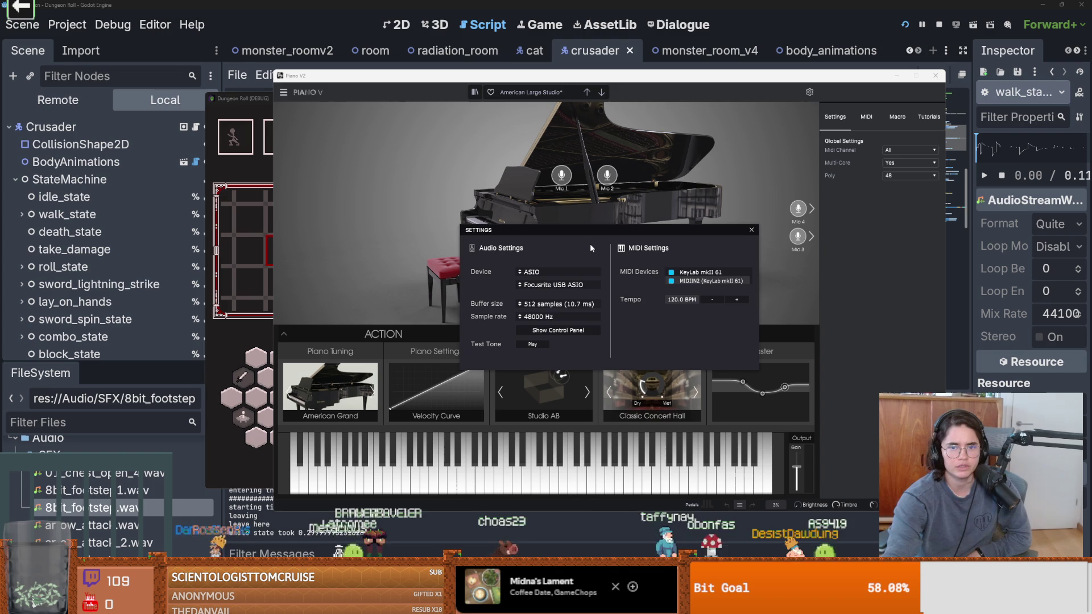
Check the available ASIO output devices and driver types, leaving ASIO unchanged
left_click(564, 286)
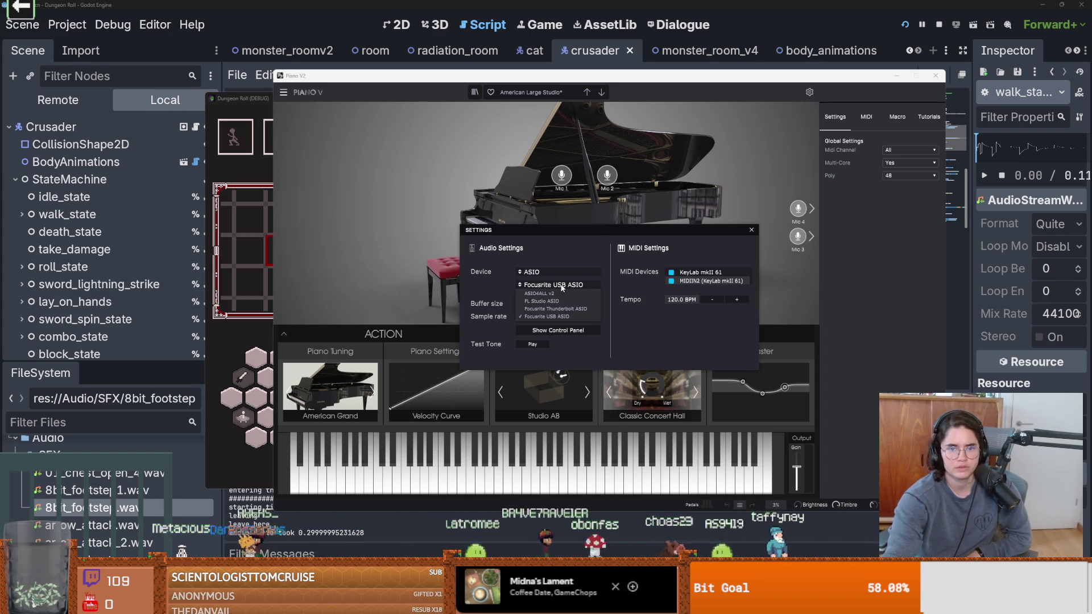
left_click(564, 273)
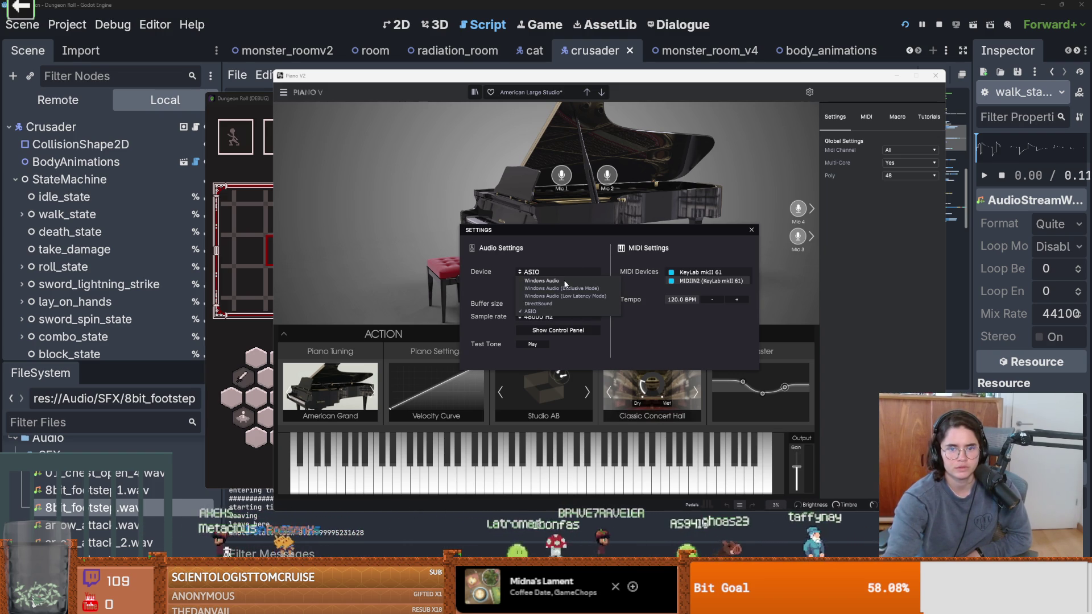
key("Escape")
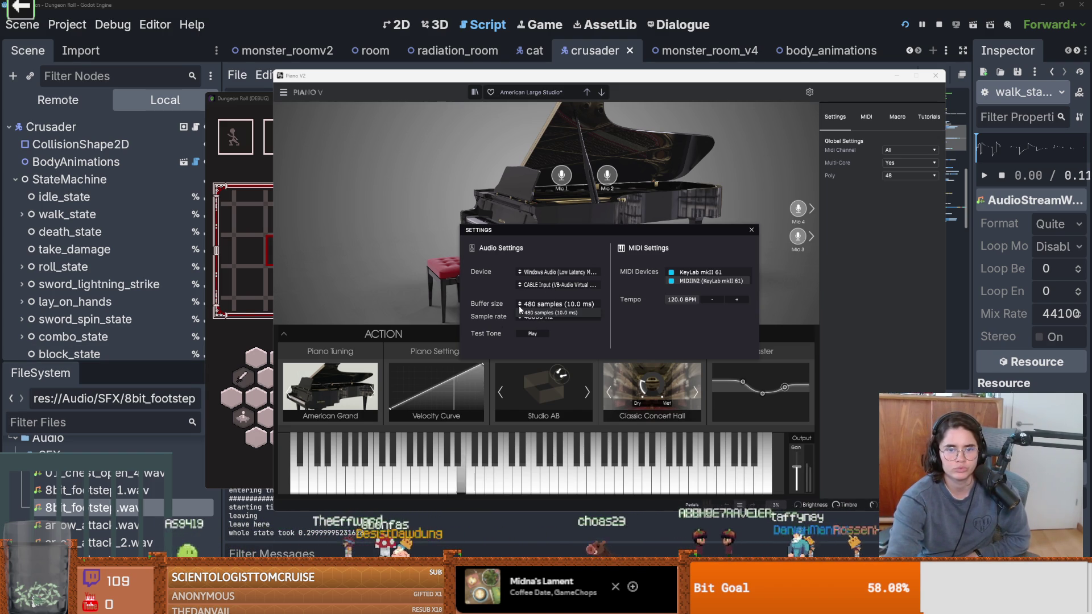
Choose Windows Audio (Low Latency Mode), review the output device modes, and close the settings
left_click(553, 274)
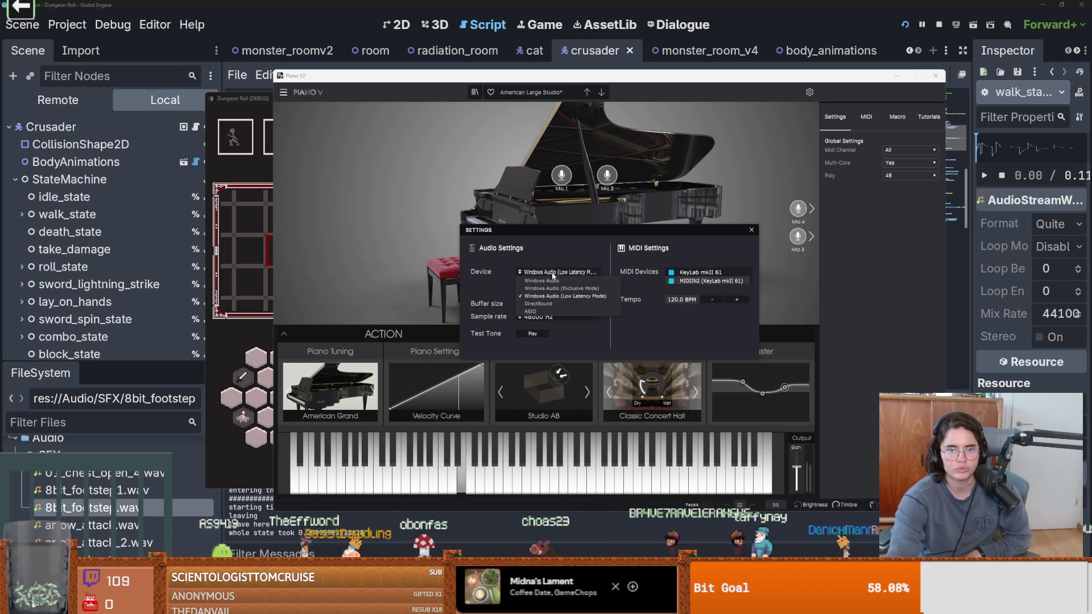
left_click(549, 296)
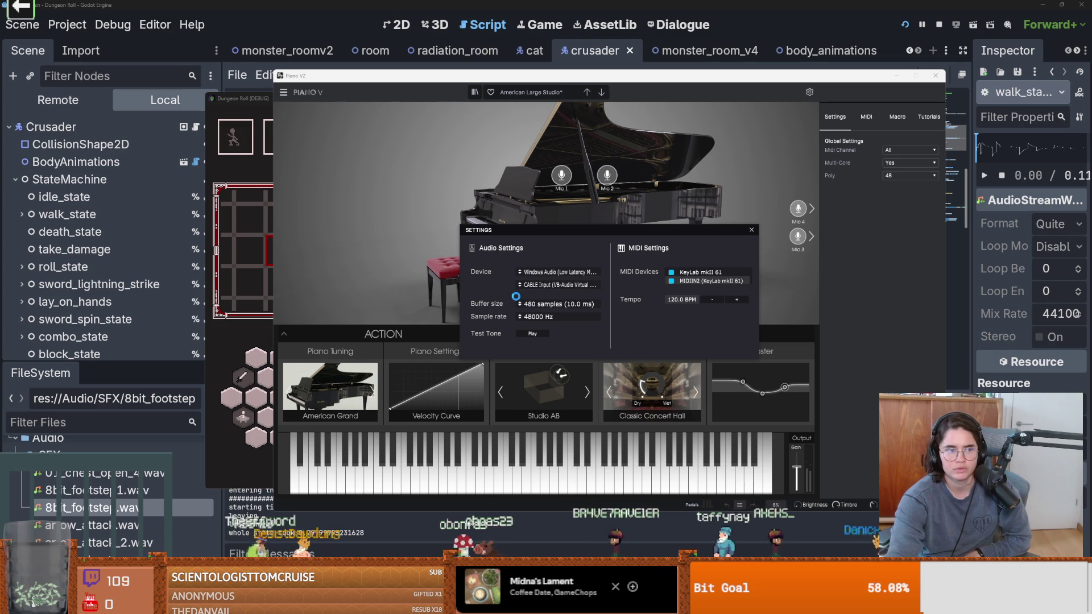
left_click(552, 274)
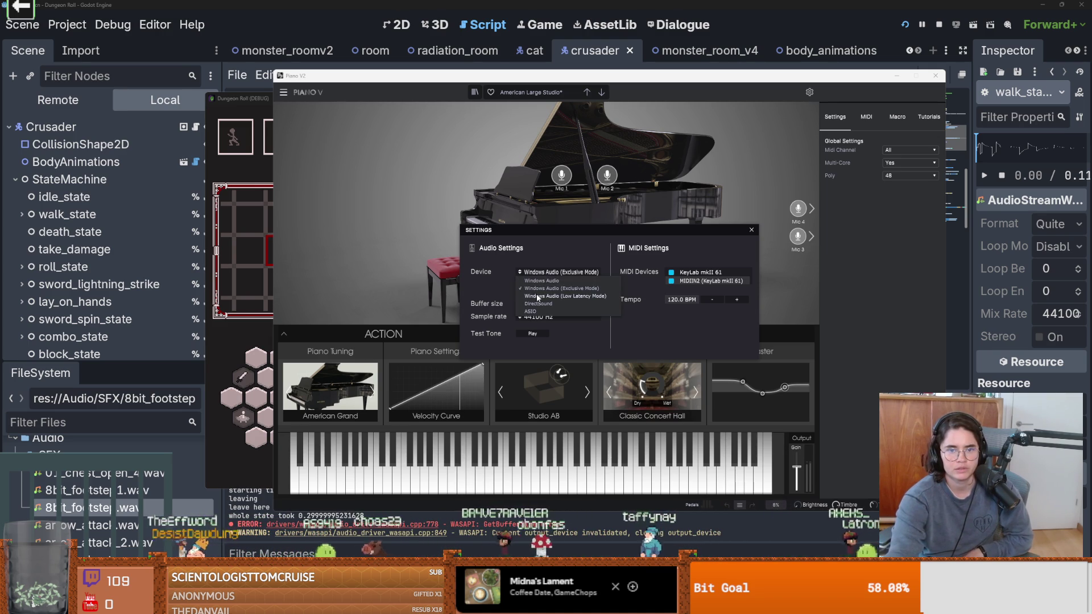
left_click(538, 295)
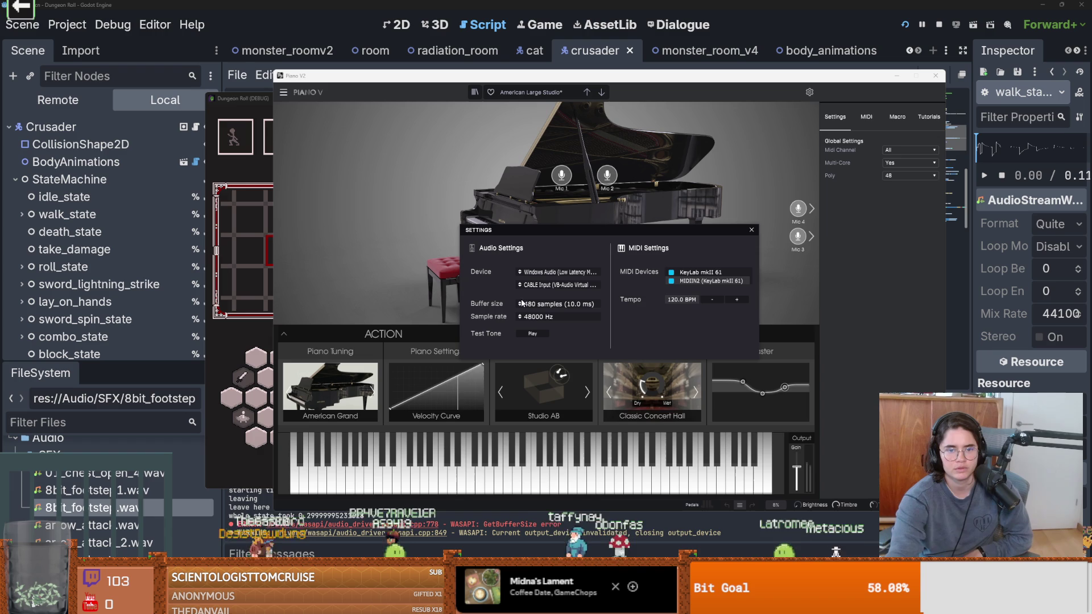
left_click(752, 230)
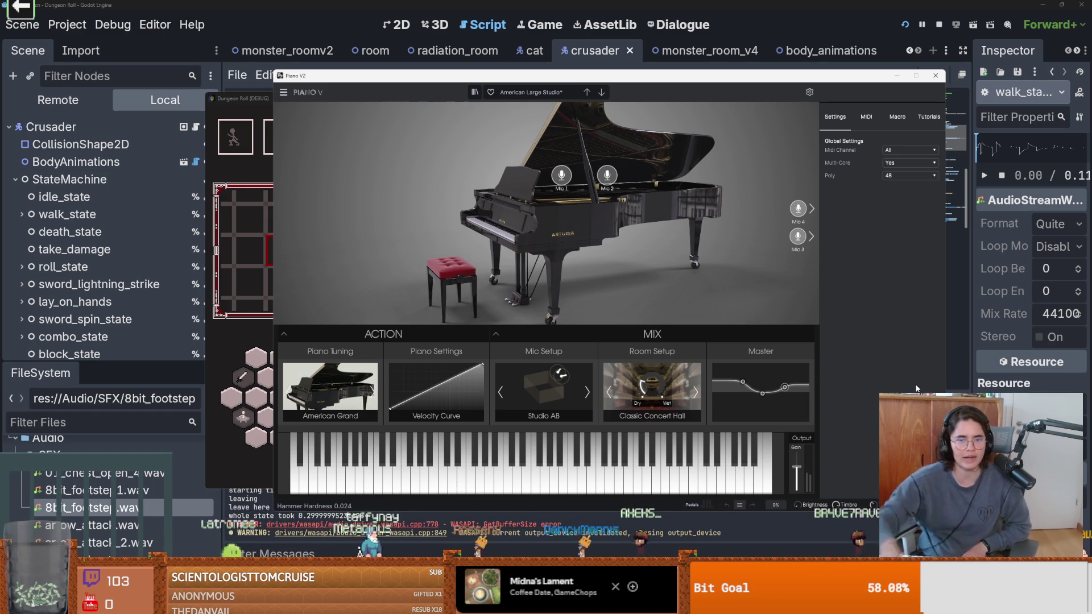
Raise Piano V's master output volume to about 4.83 dB
left_click(550, 98)
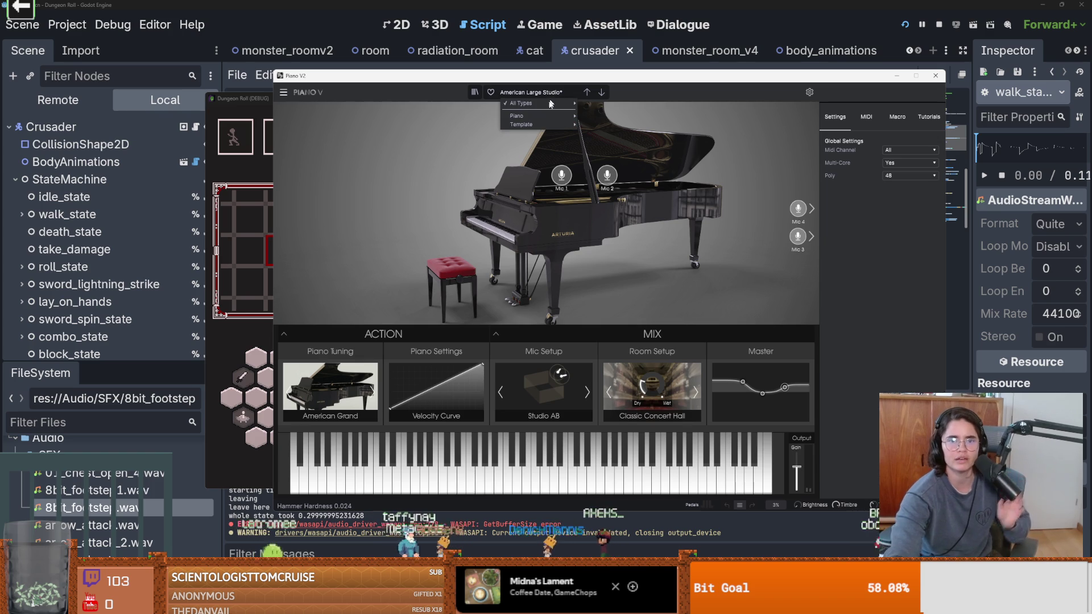
left_click(458, 186)
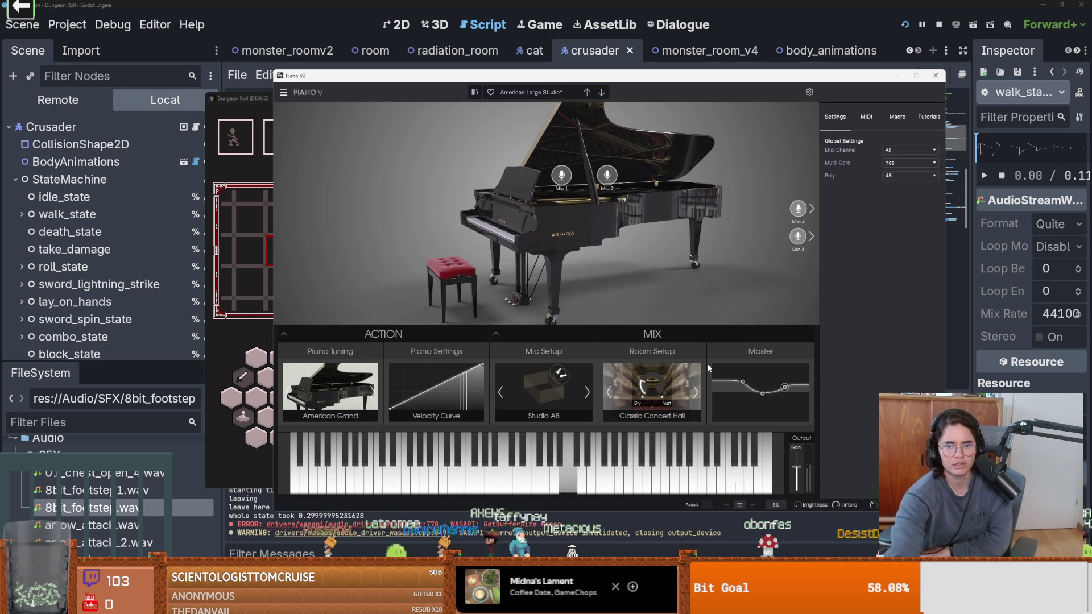
mouse_move(797, 468)
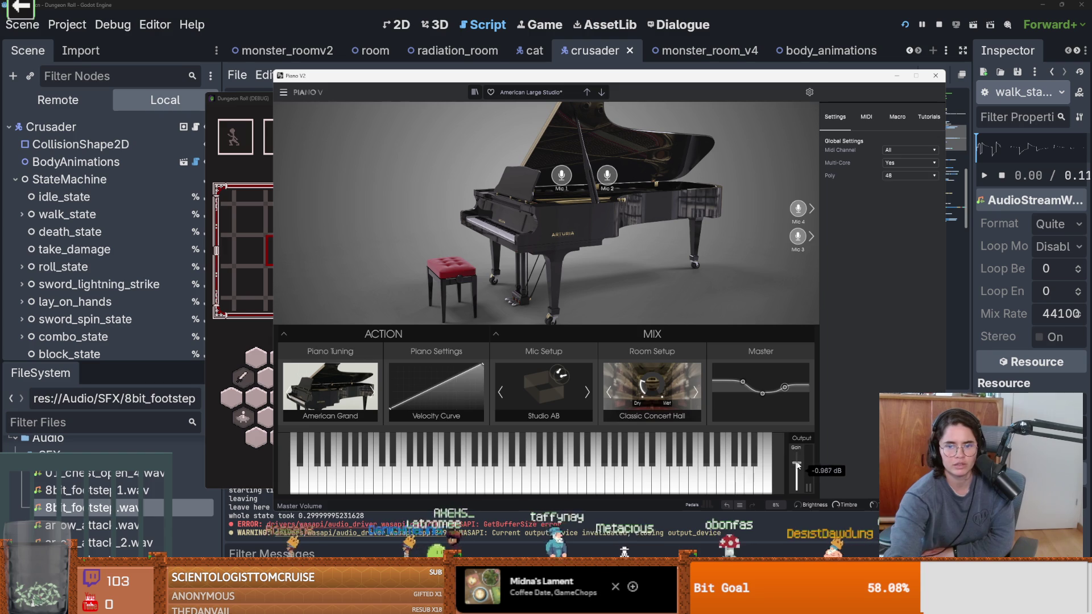
left_click_drag(797, 468, 797, 461)
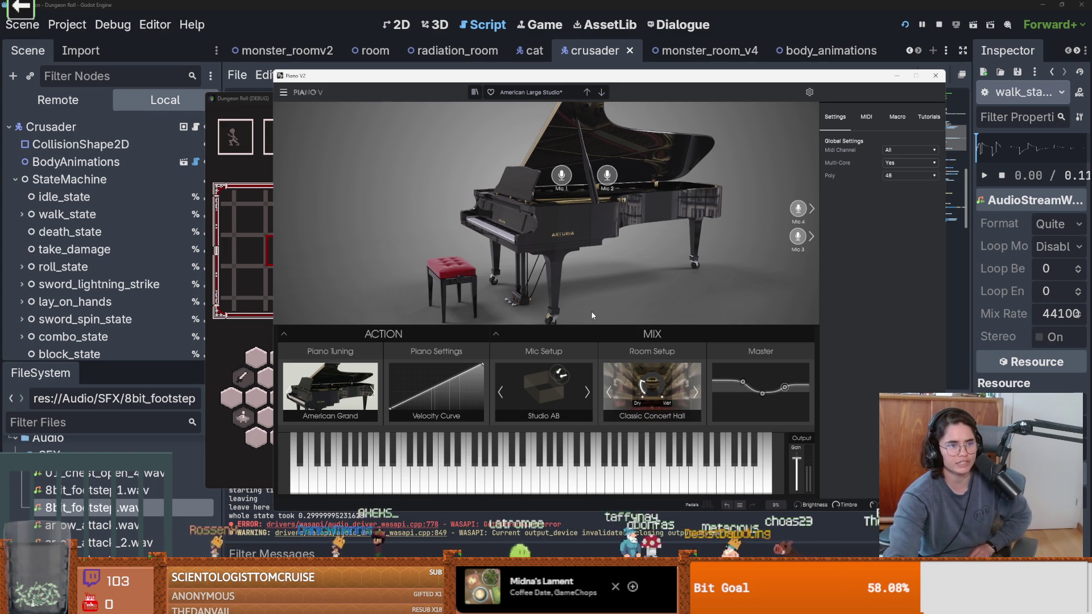
Load Piano V's American Classic preset, with Classical AB mics and Acoustic Concert Hall room
left_click(532, 93)
mouse_move(535, 105)
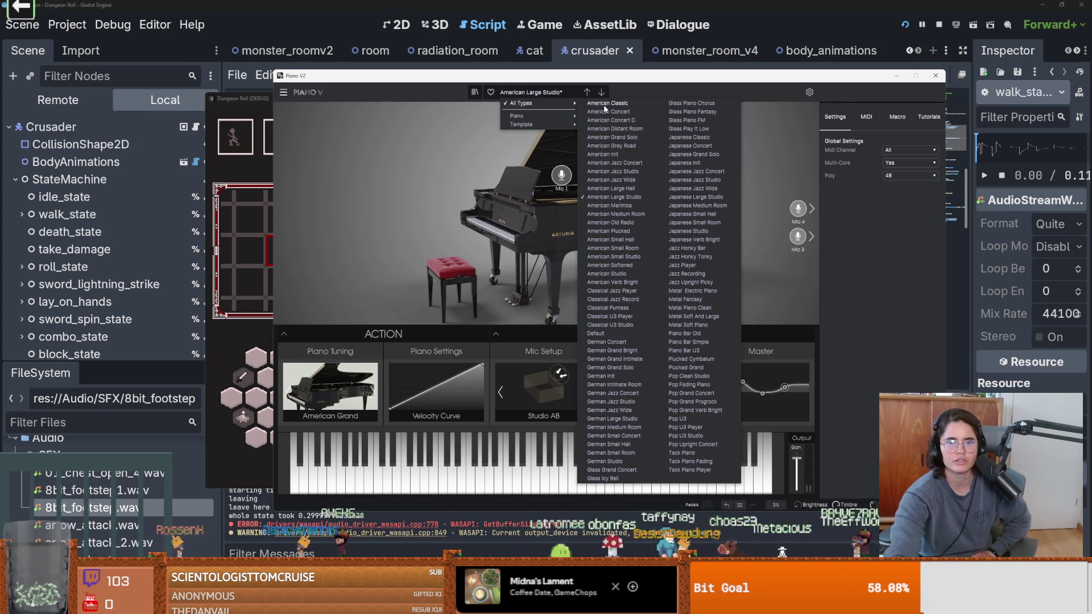
left_click(605, 105)
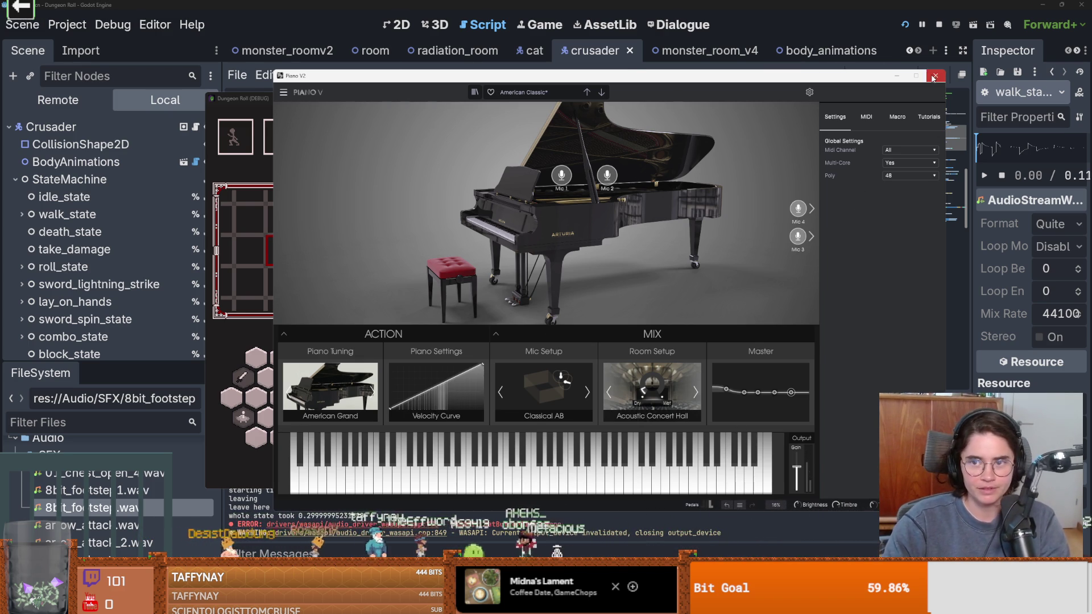
Close the Piano V instrument and stop the running game to return to the script
left_click(897, 75)
key("a")
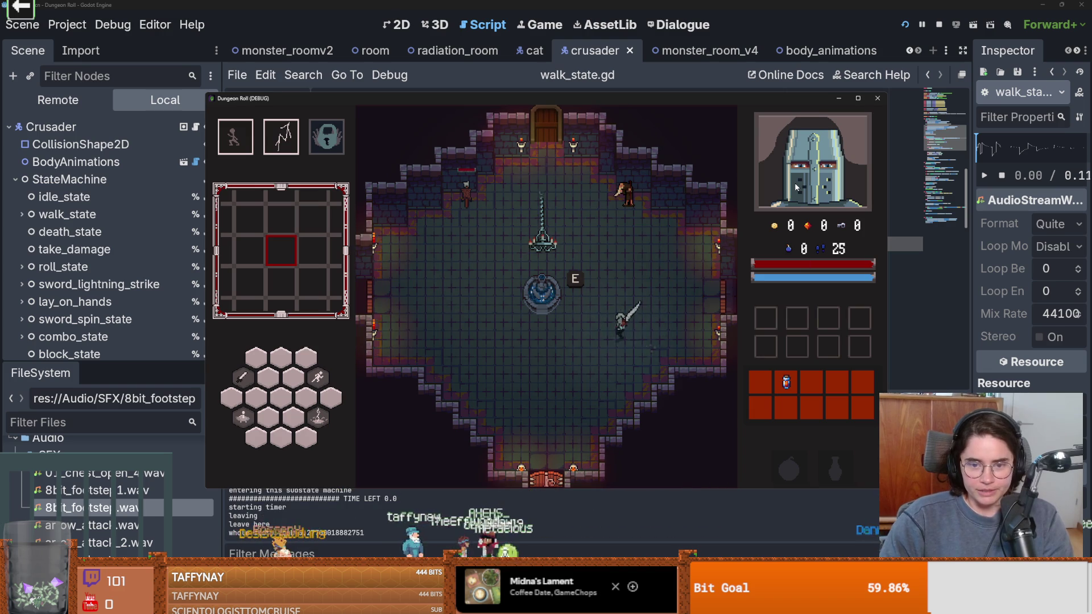
left_click(939, 24)
key("ctrl+s")
Insert a blank line right after the 'func foot_steps_sound():' header in walk_state.gd
scroll(535, 261, "up", 7)
scroll(546, 264, "down", 9)
scroll(557, 267, "up", 2)
left_click(564, 268)
left_click(564, 230)
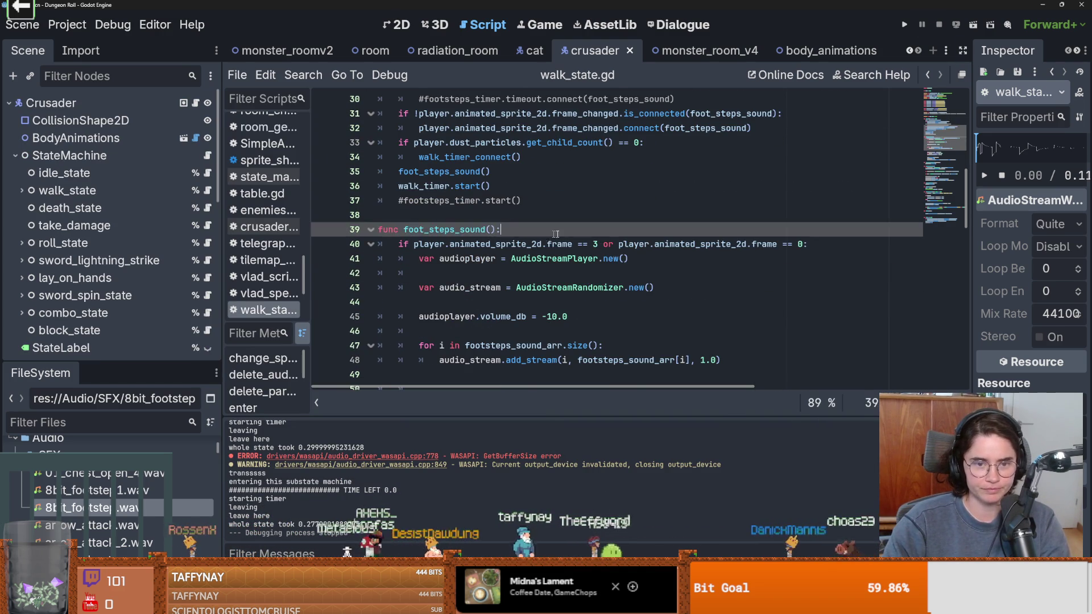
key("Return")
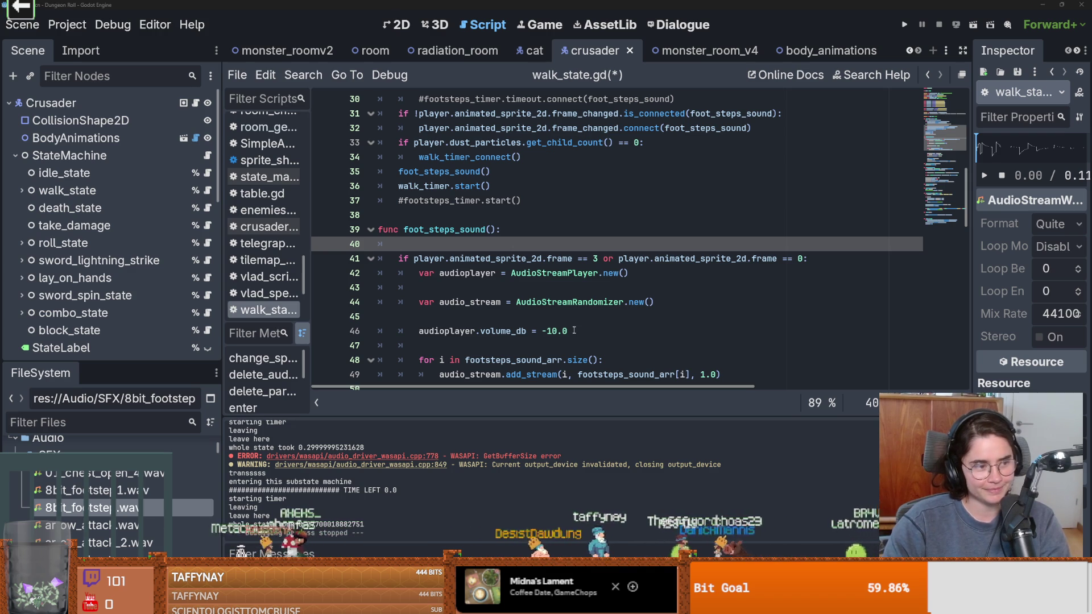
Dismiss the AudioStreamRandomizer documentation popup and return to the new blank line 40
mouse_move(604, 308)
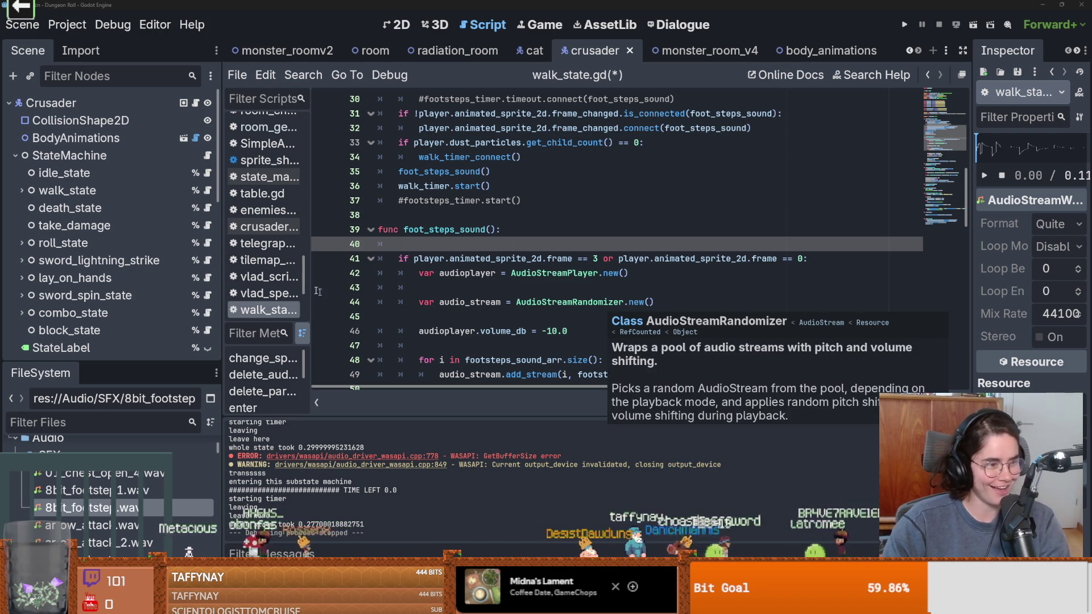
left_click(551, 262)
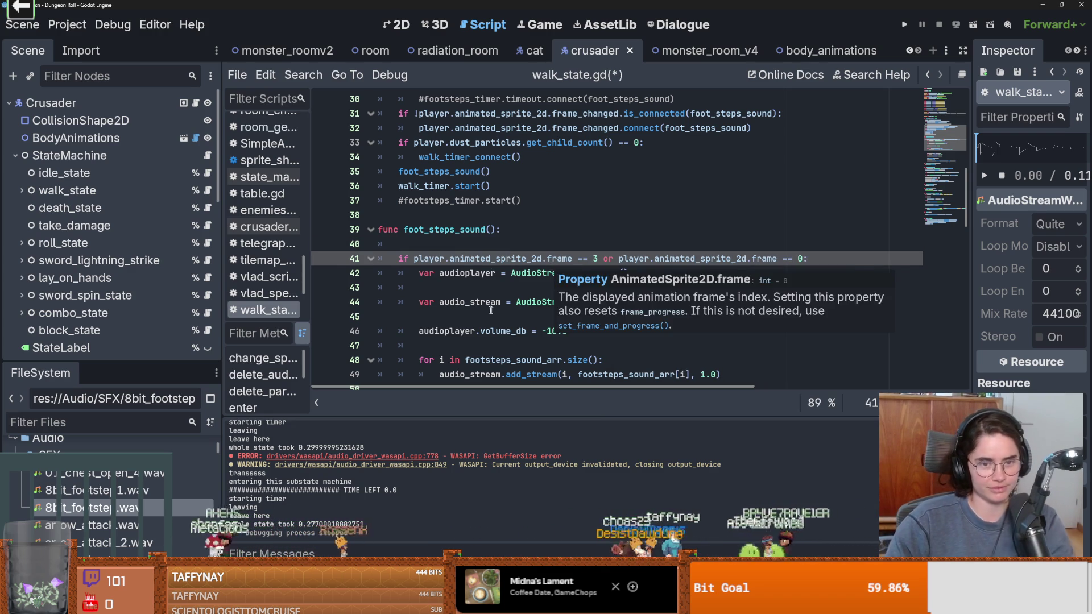
left_click(446, 248)
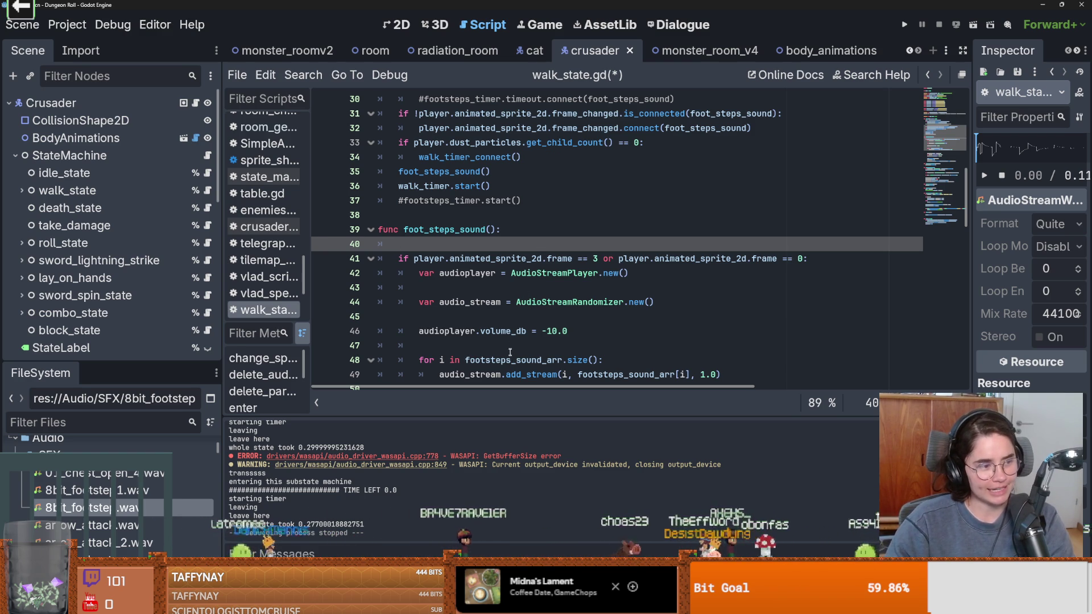
Review the script around the frame_changed connection on line 32
scroll(511, 355, "up", 6)
scroll(516, 331, "down", 1)
scroll(516, 330, "up", 3)
scroll(516, 330, "down", 3)
scroll(516, 330, "down", 5)
scroll(516, 331, "up", 3)
left_click(605, 288)
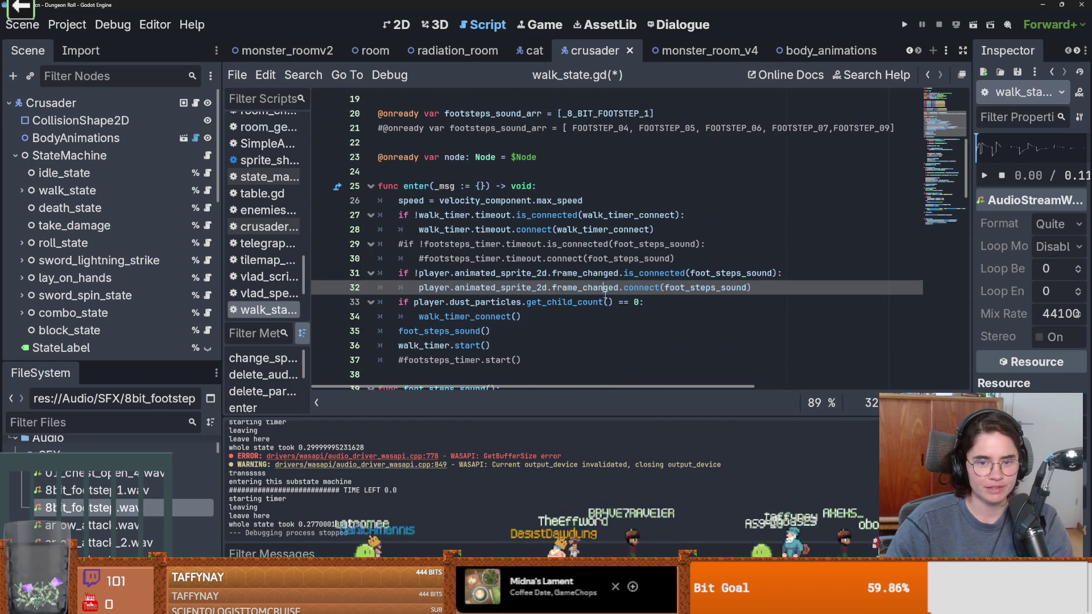
scroll(590, 307, "down", 1)
scroll(653, 235, "down", 1)
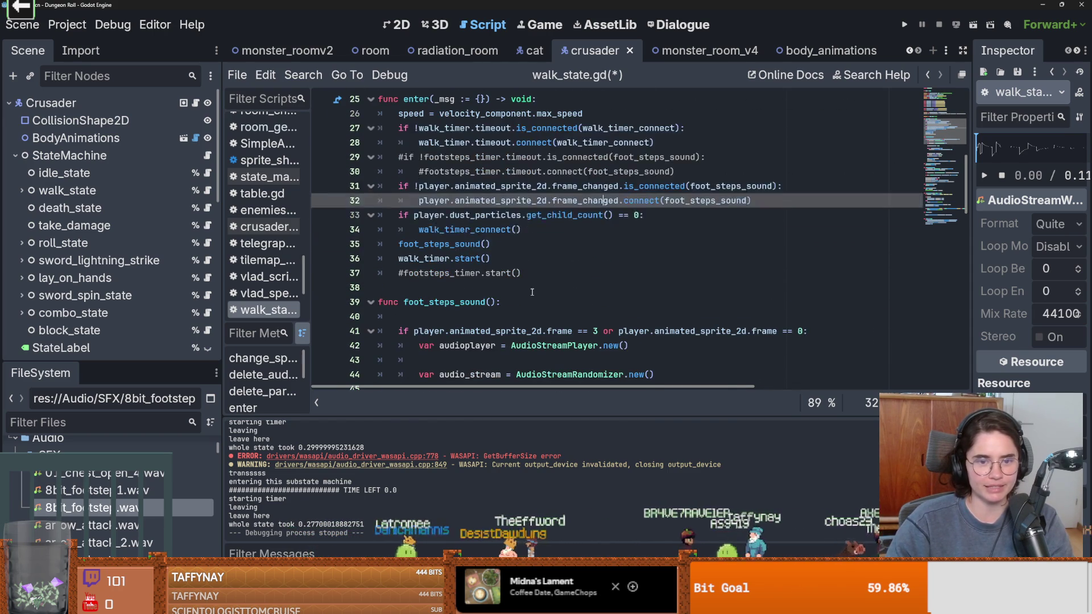
scroll(430, 285, "down", 1)
scroll(430, 285, "down", 2)
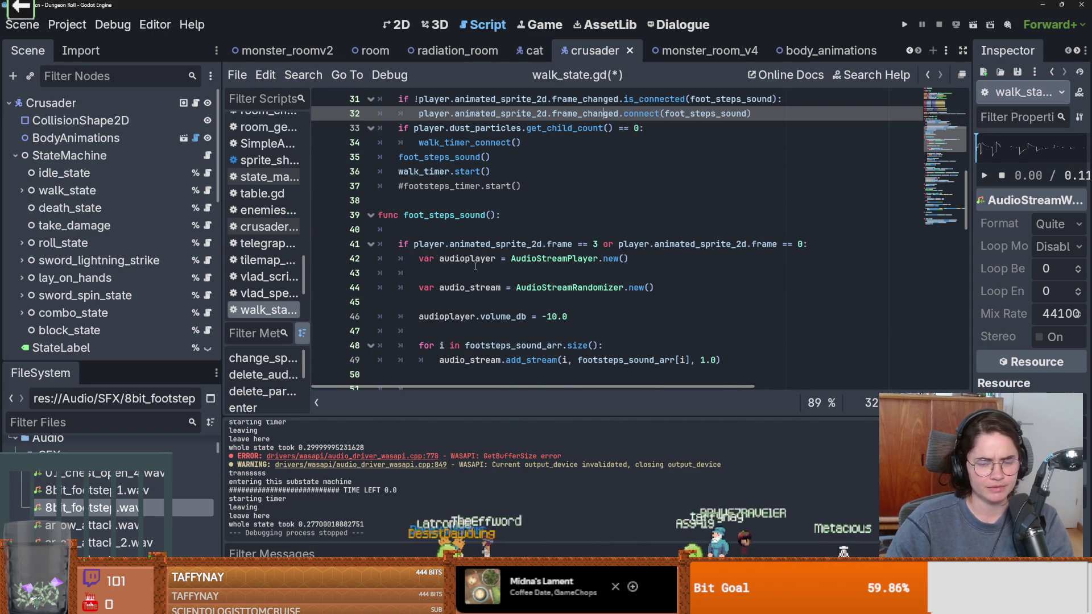
scroll(475, 265, "up", 1)
scroll(476, 265, "up", 1)
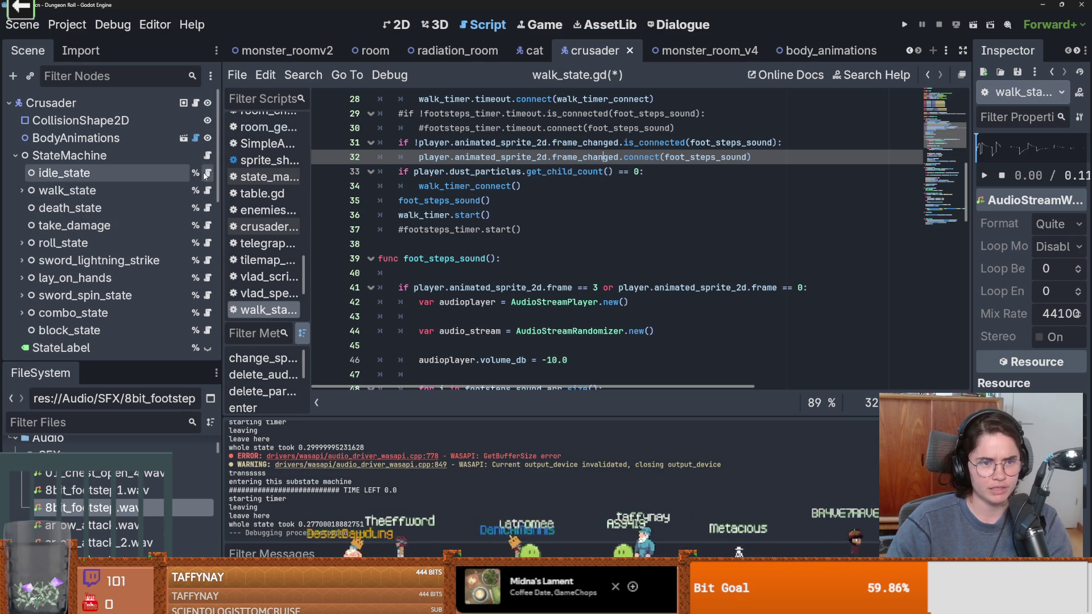
Open idle_state.gd, select 'player.last_direction_facing' on line 10, and save the scene
left_click(208, 173)
scroll(484, 263, "down", 1)
left_click_drag(782, 206, 634, 205)
key("ctrl+s")
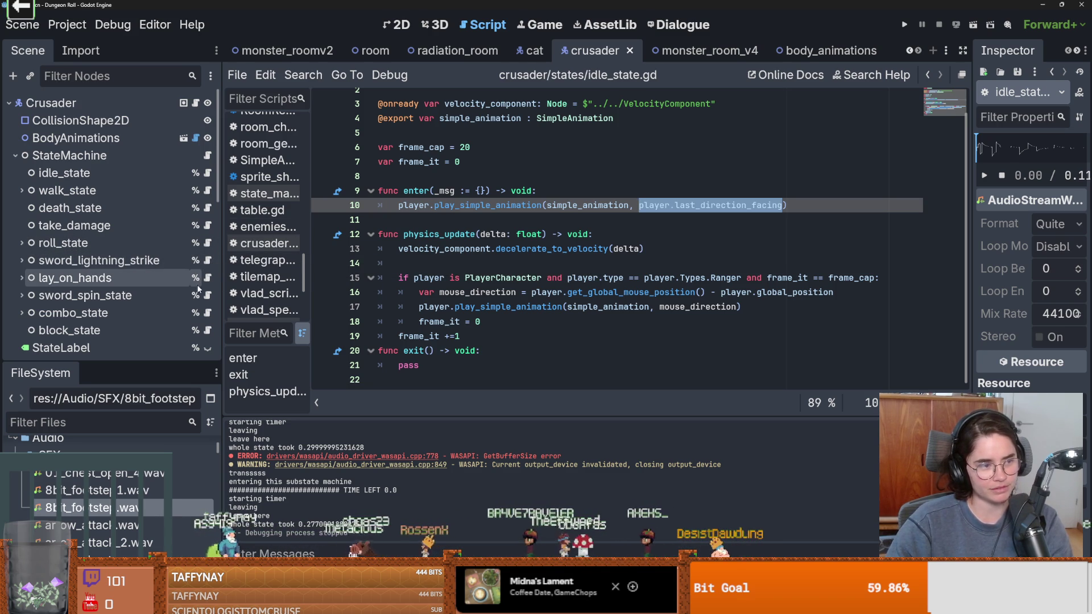
scroll(201, 286, "down", 3)
scroll(202, 285, "up", 3)
scroll(202, 286, "down", 3)
scroll(201, 285, "up", 3)
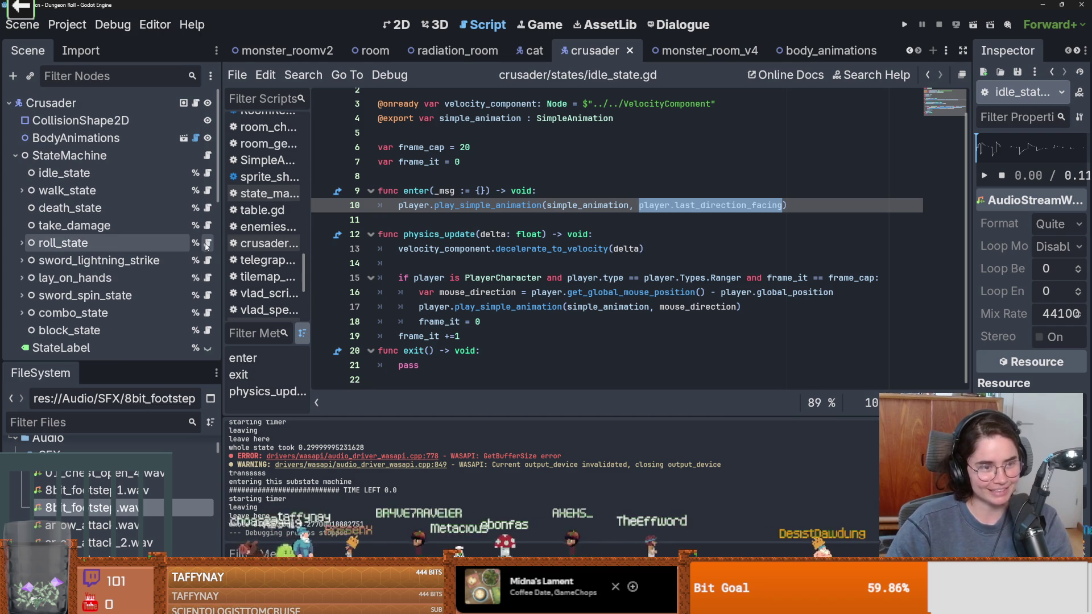